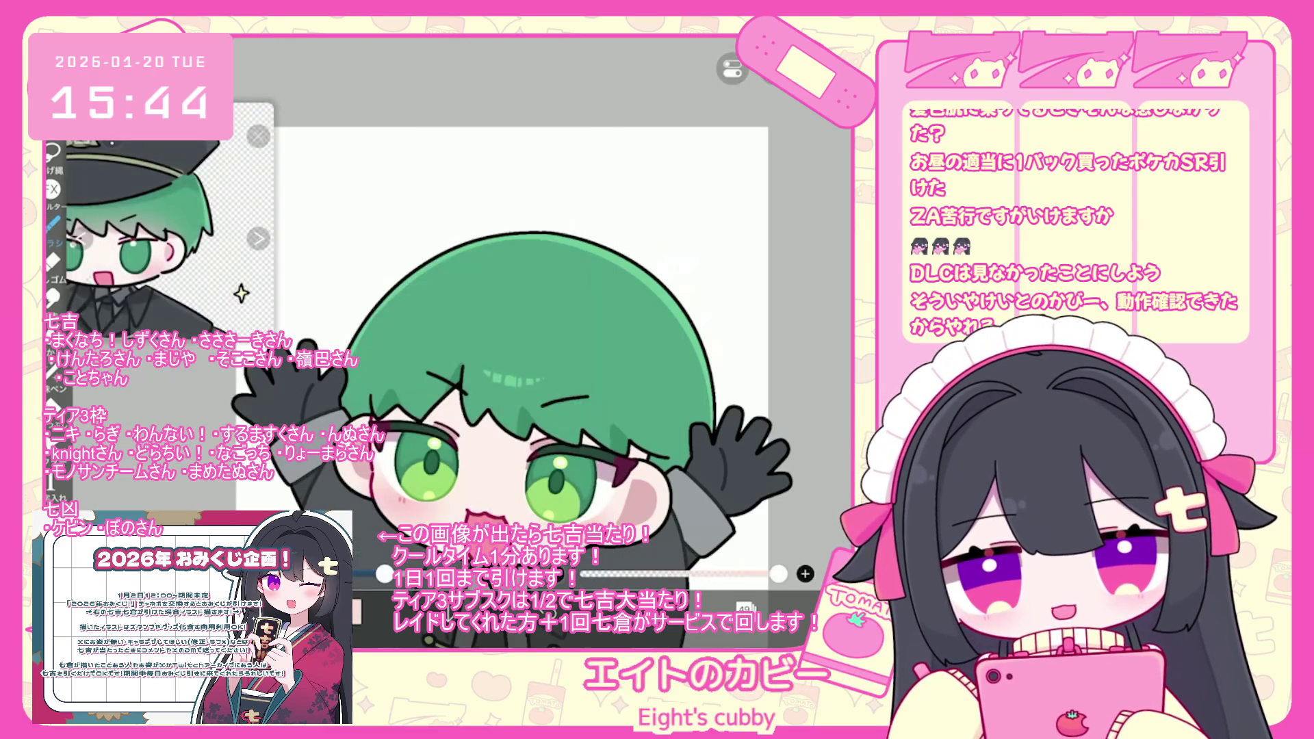
Undo the two most recent brush strokes on the green-haired character.
{"action": "scroll", "coordinate": [520, 342], "scroll_direction": "up", "scroll_amount": 2}
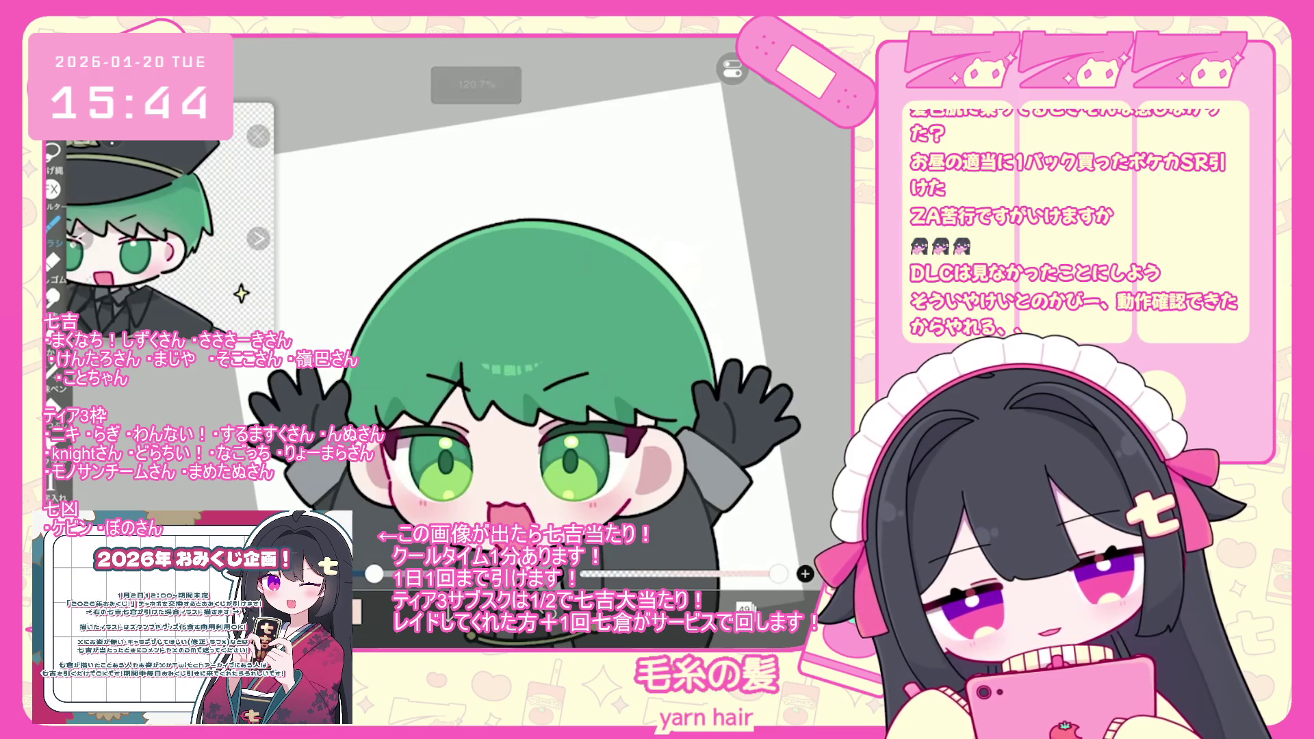
{"action": "key", "text": "ctrl+z"}
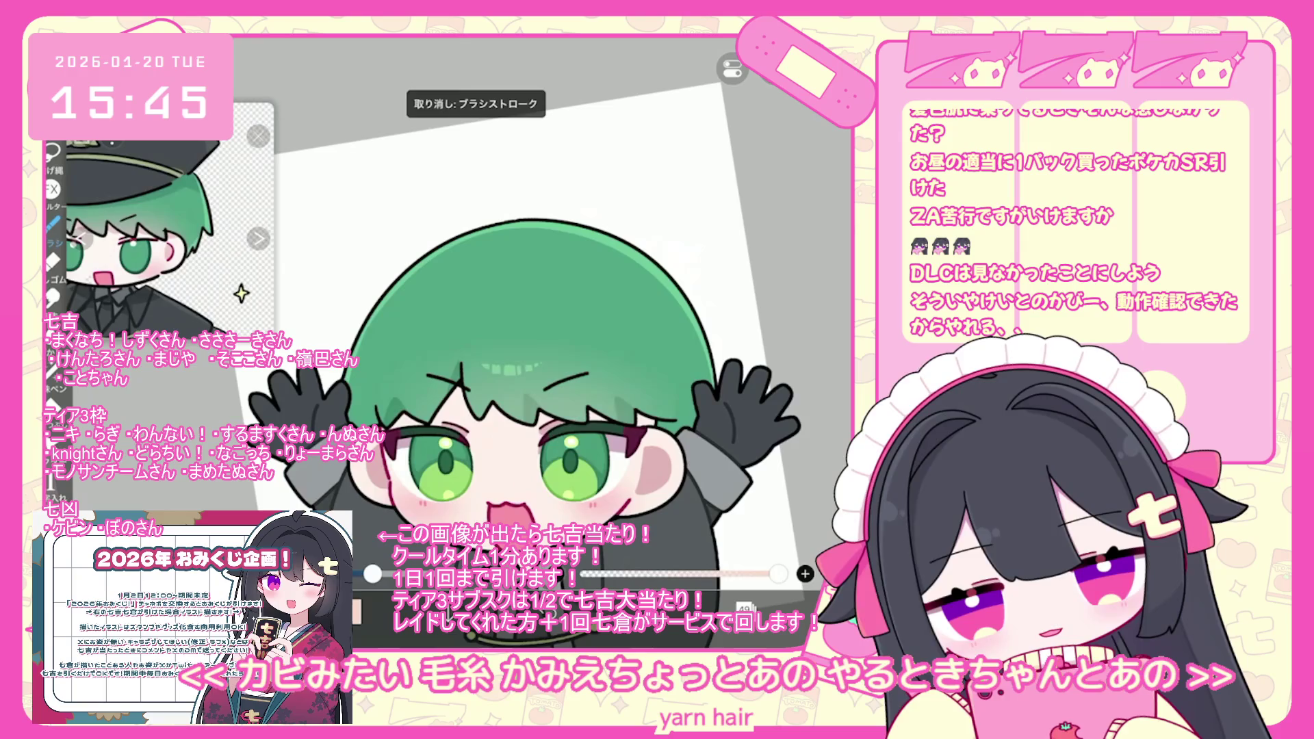
{"action": "key", "text": "c"}
{"action": "key", "text": "c"}
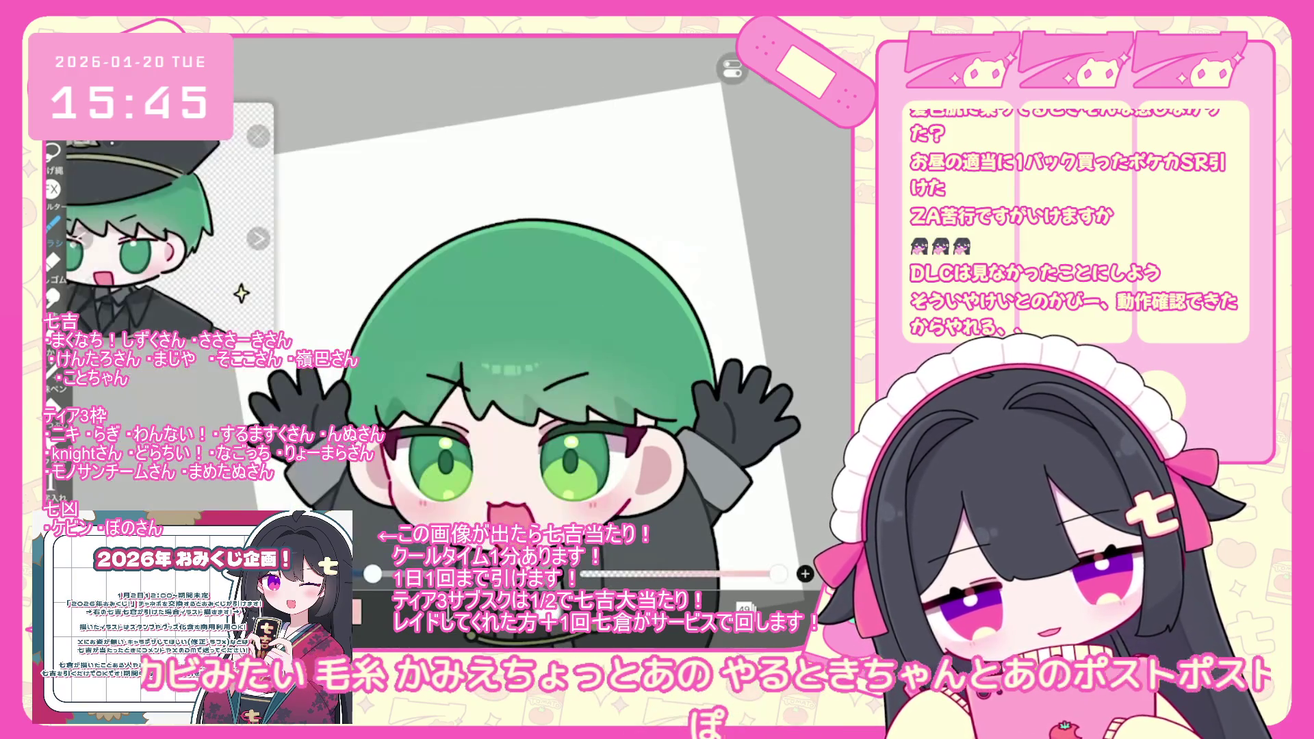
{"action": "key", "text": "ctrl+z"}
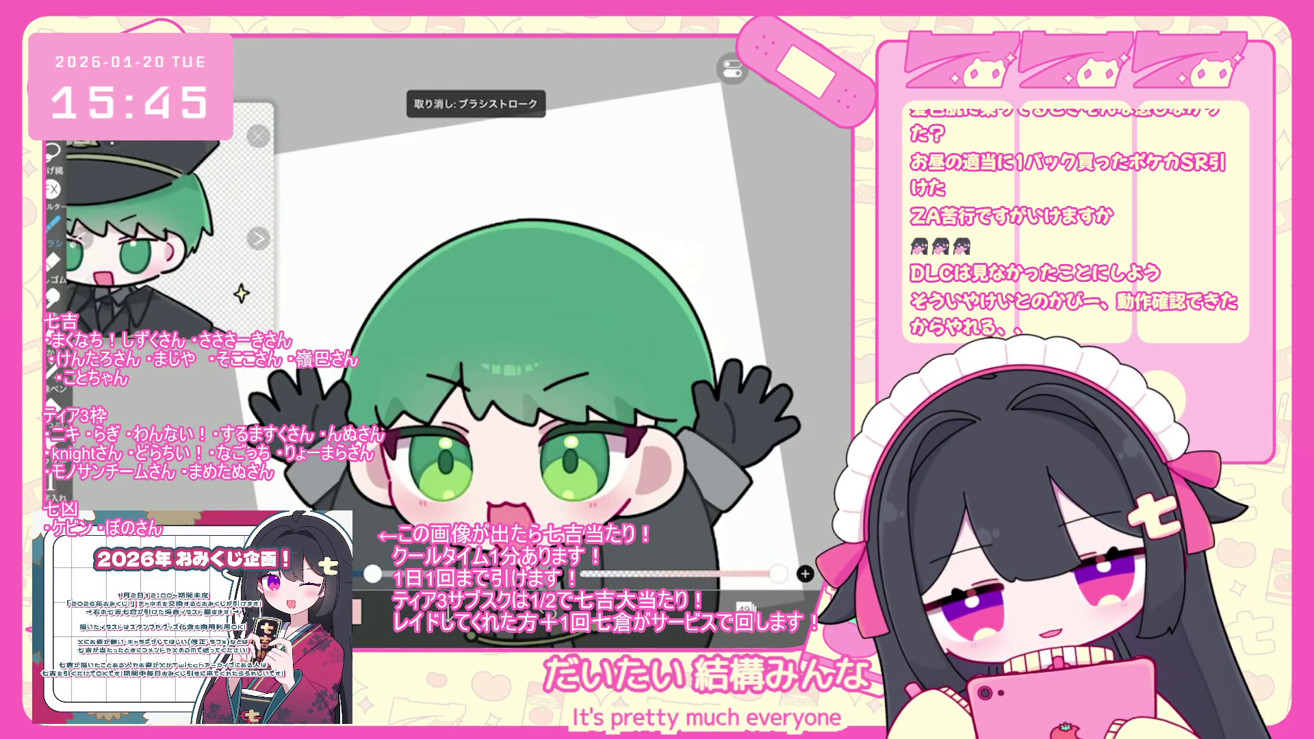
Check the colour picker without changing it, then zoom out on the canvas.
{"action": "scroll", "coordinate": [521, 322], "scroll_direction": "down", "scroll_amount": 2}
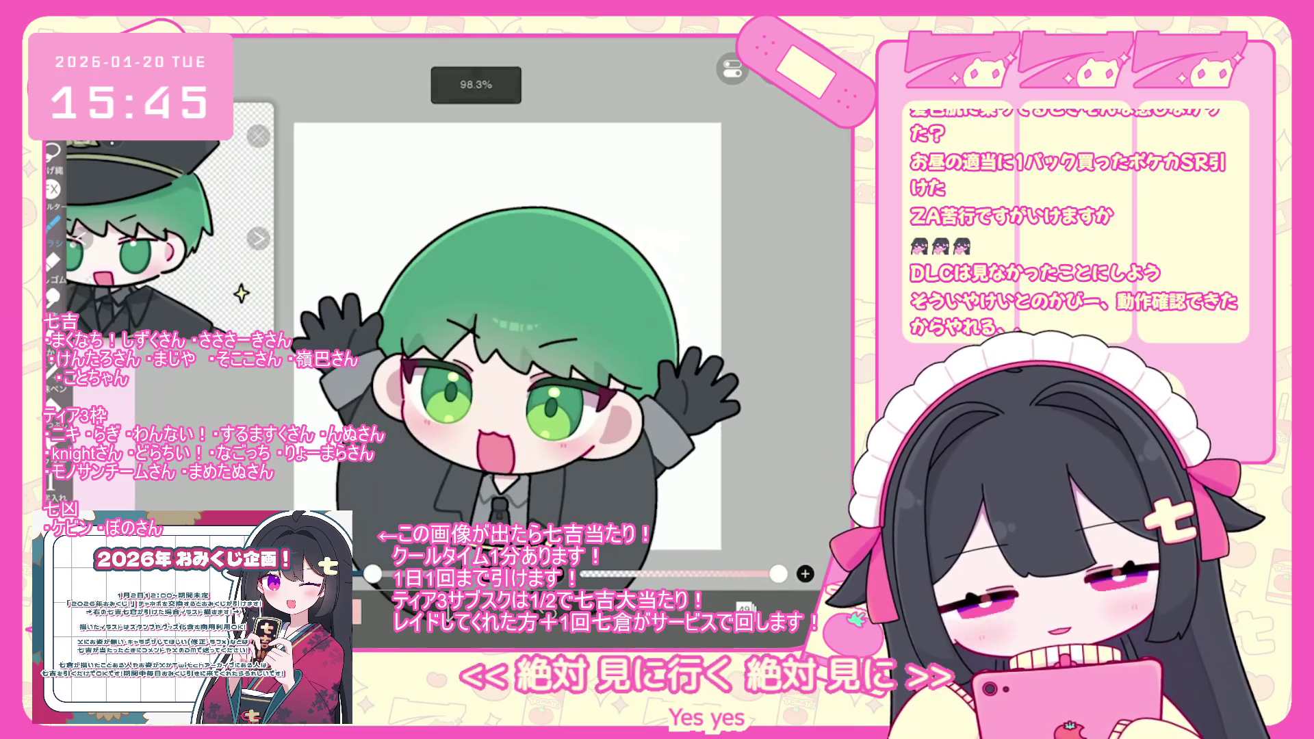
{"action": "key", "text": "c"}
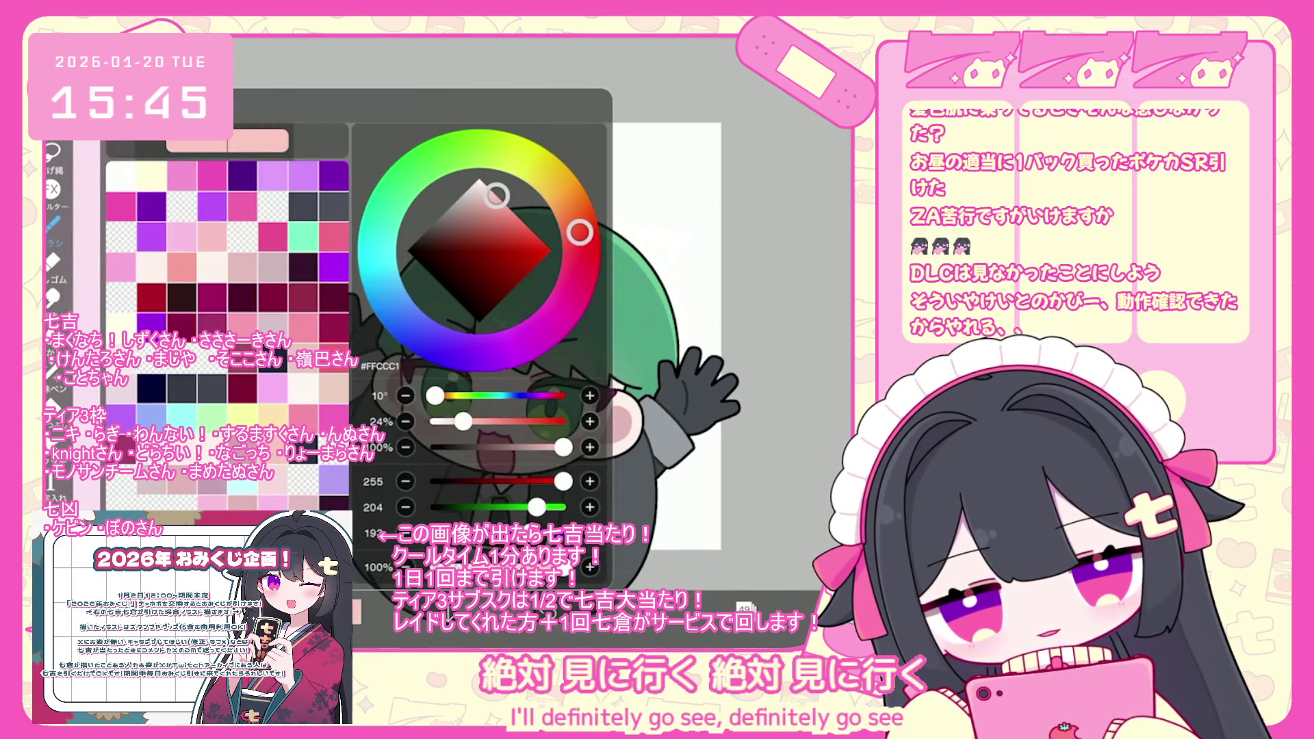
{"action": "key", "text": "c"}
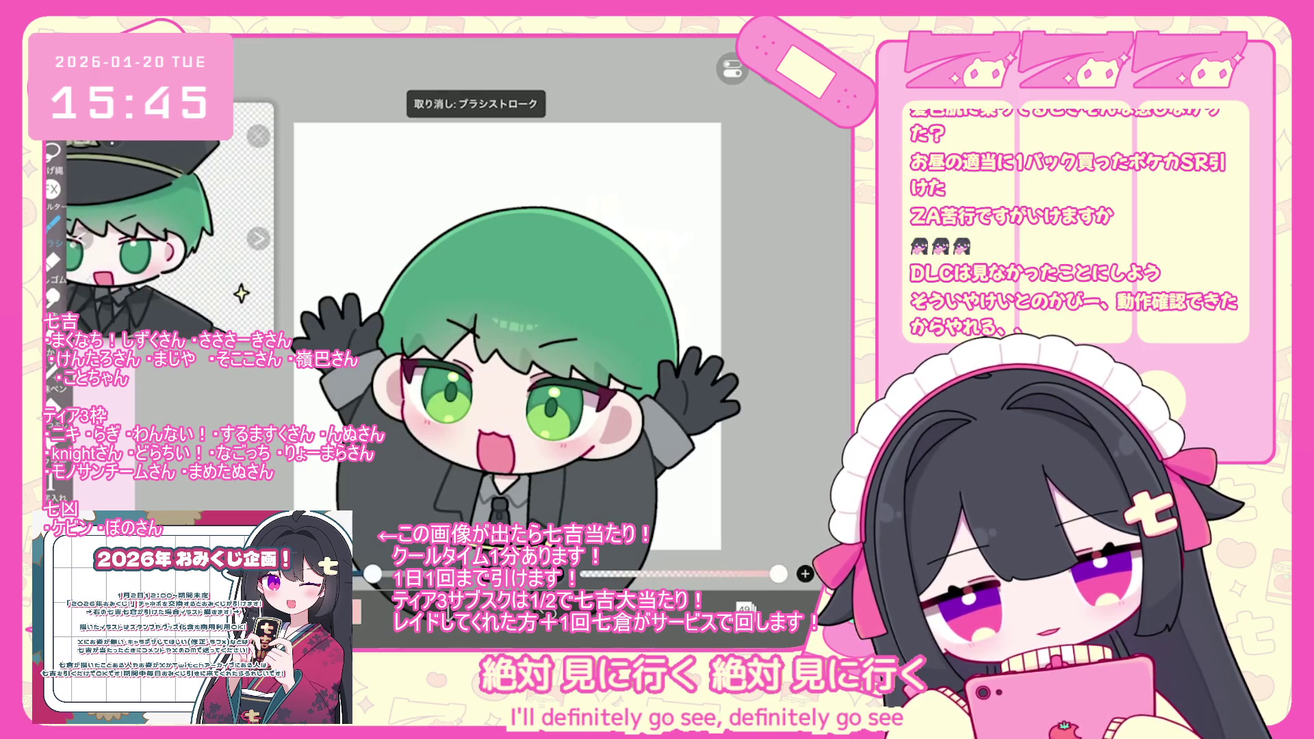
{"action": "scroll", "coordinate": [515, 347], "scroll_direction": "down", "scroll_amount": 2}
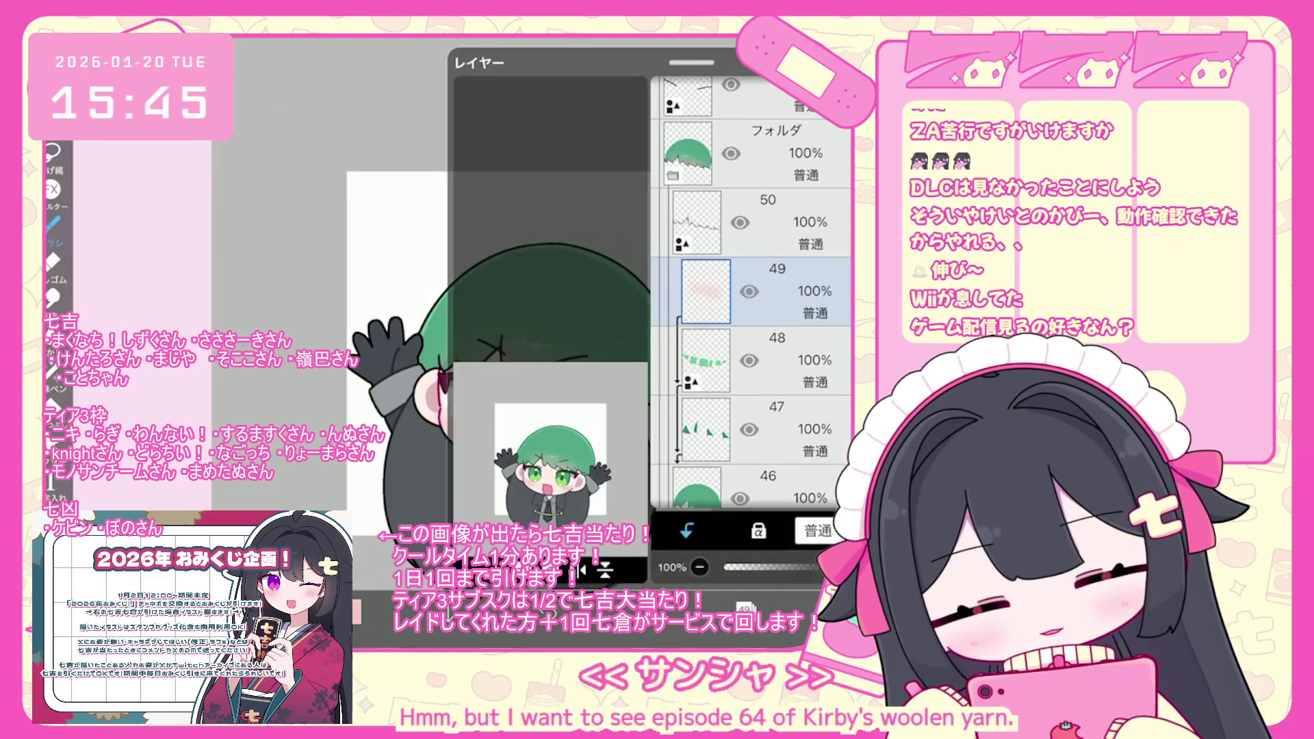
Make the hidden cap folder visible again and select a layer inside it.
{"action": "scroll", "coordinate": [753, 295], "scroll_direction": "up", "scroll_amount": 8}
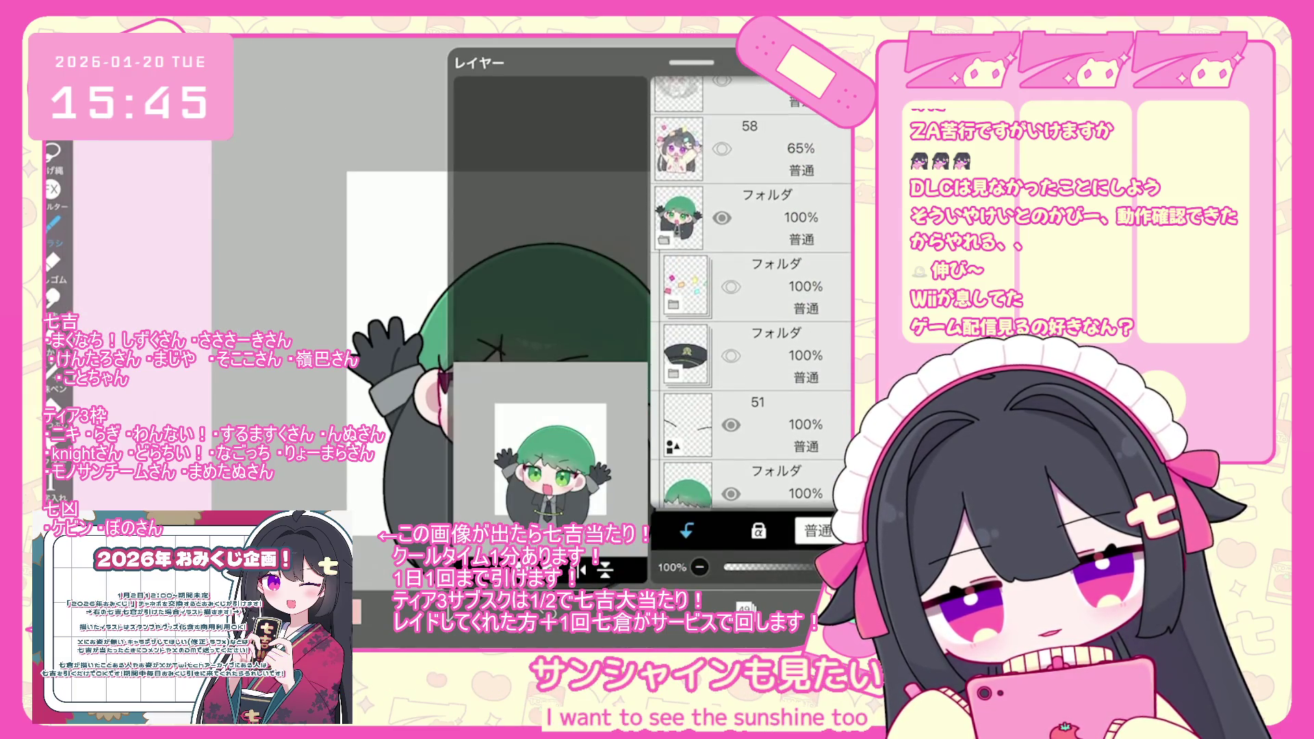
{"action": "left_click", "coordinate": [731, 356]}
{"action": "scroll", "coordinate": [753, 294], "scroll_direction": "down", "scroll_amount": 3}
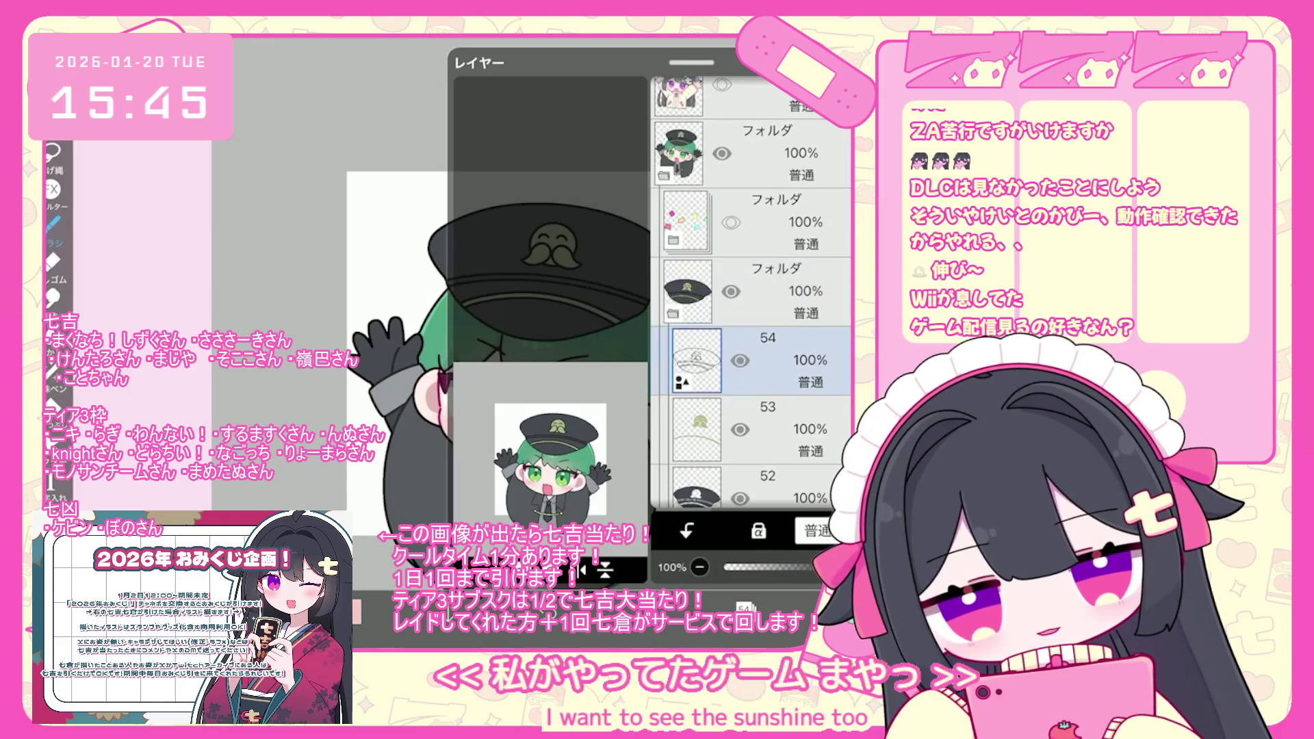
{"action": "left_click", "coordinate": [773, 291]}
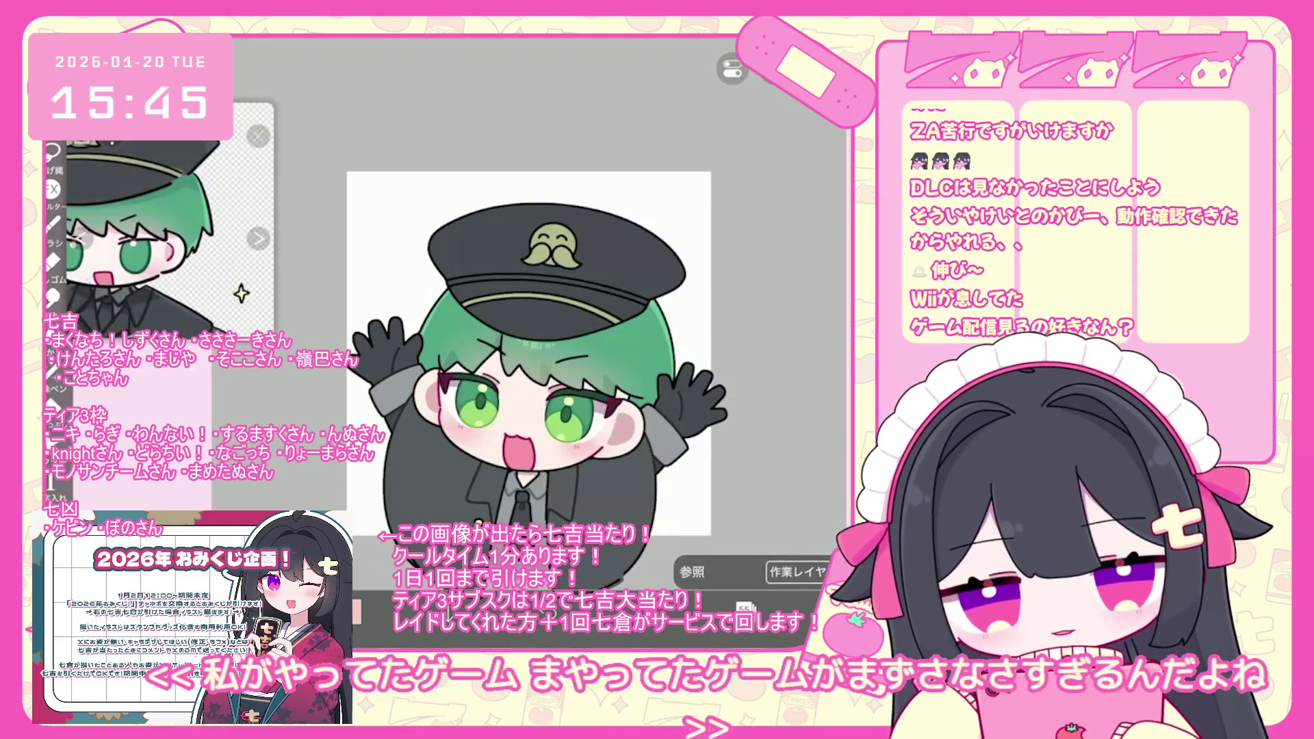
Sample a dark colour near the glove and switch to the Lasso Fill tool.
{"action": "left_click_drag", "start_coordinate": [395, 414], "coordinate": [399, 418]}
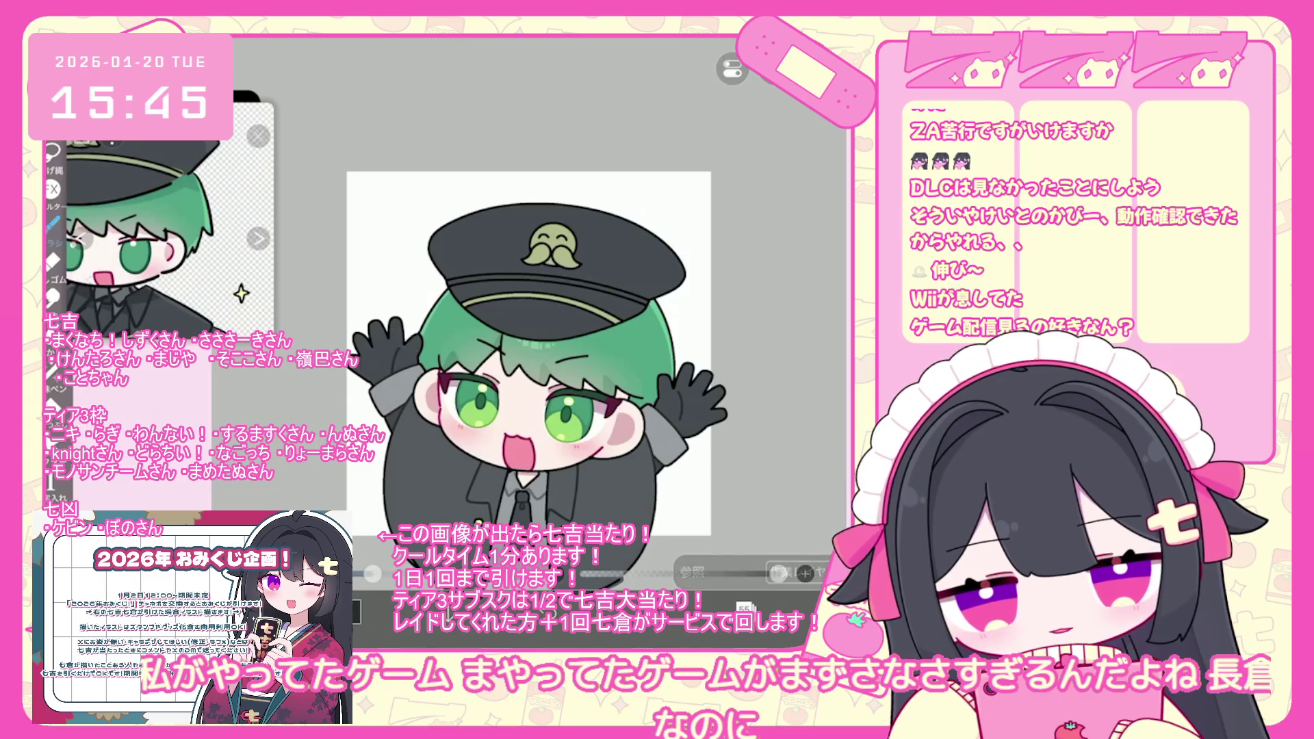
{"action": "left_click", "coordinate": [57, 377]}
{"action": "scroll", "coordinate": [479, 342], "scroll_direction": "up", "scroll_amount": 5}
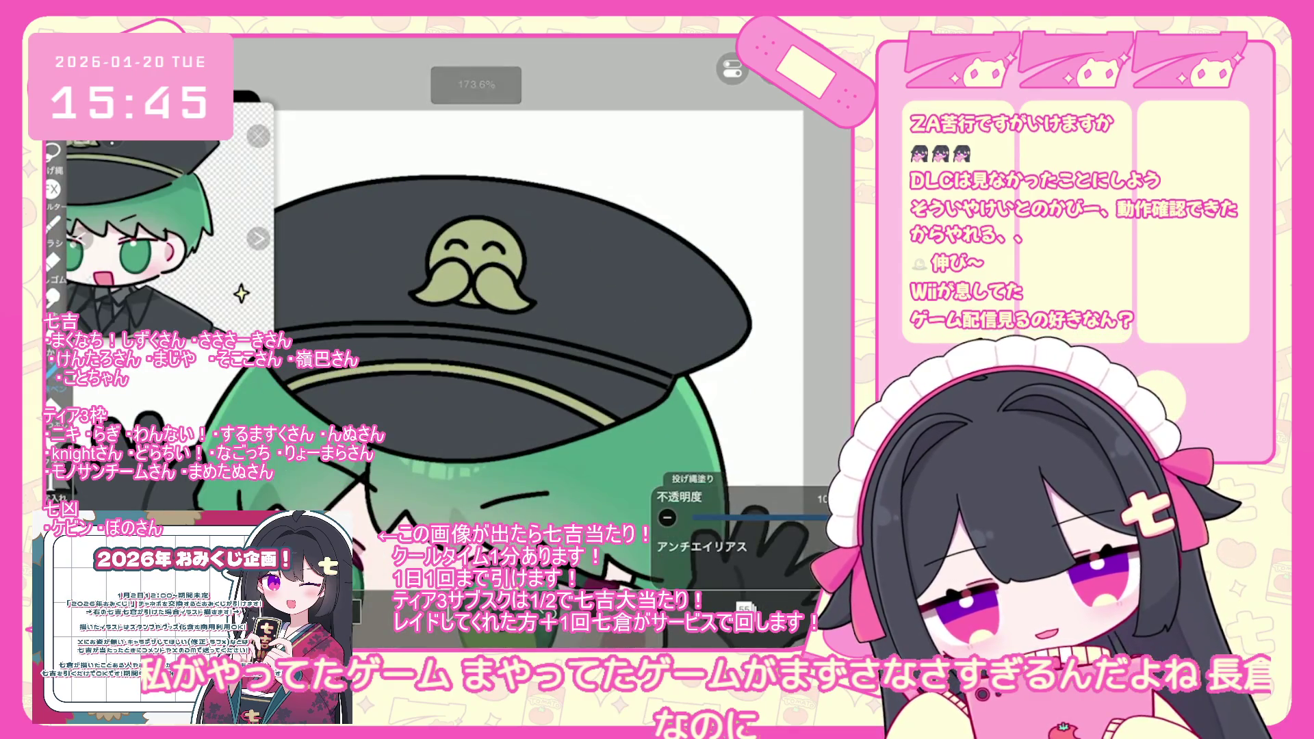
{"action": "scroll", "coordinate": [480, 342], "scroll_direction": "down", "scroll_amount": 1}
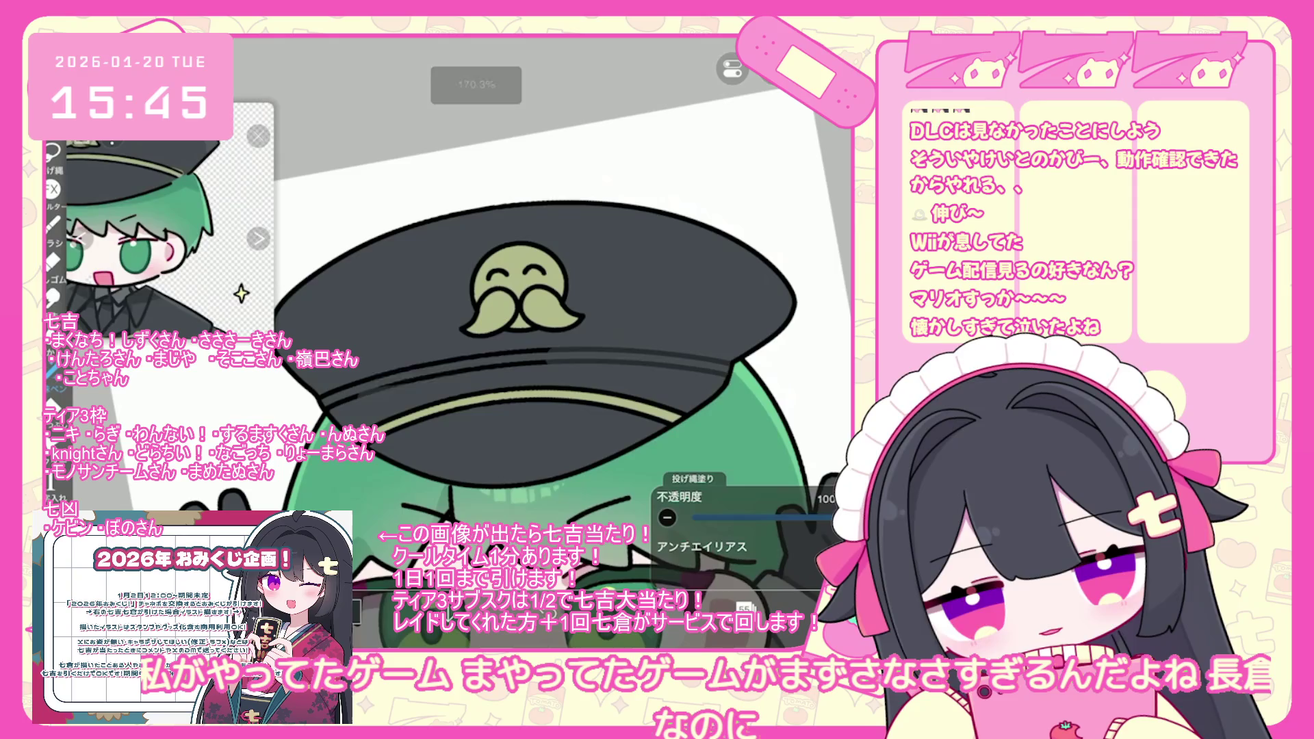
{"action": "scroll", "coordinate": [548, 308], "scroll_direction": "up", "scroll_amount": 2}
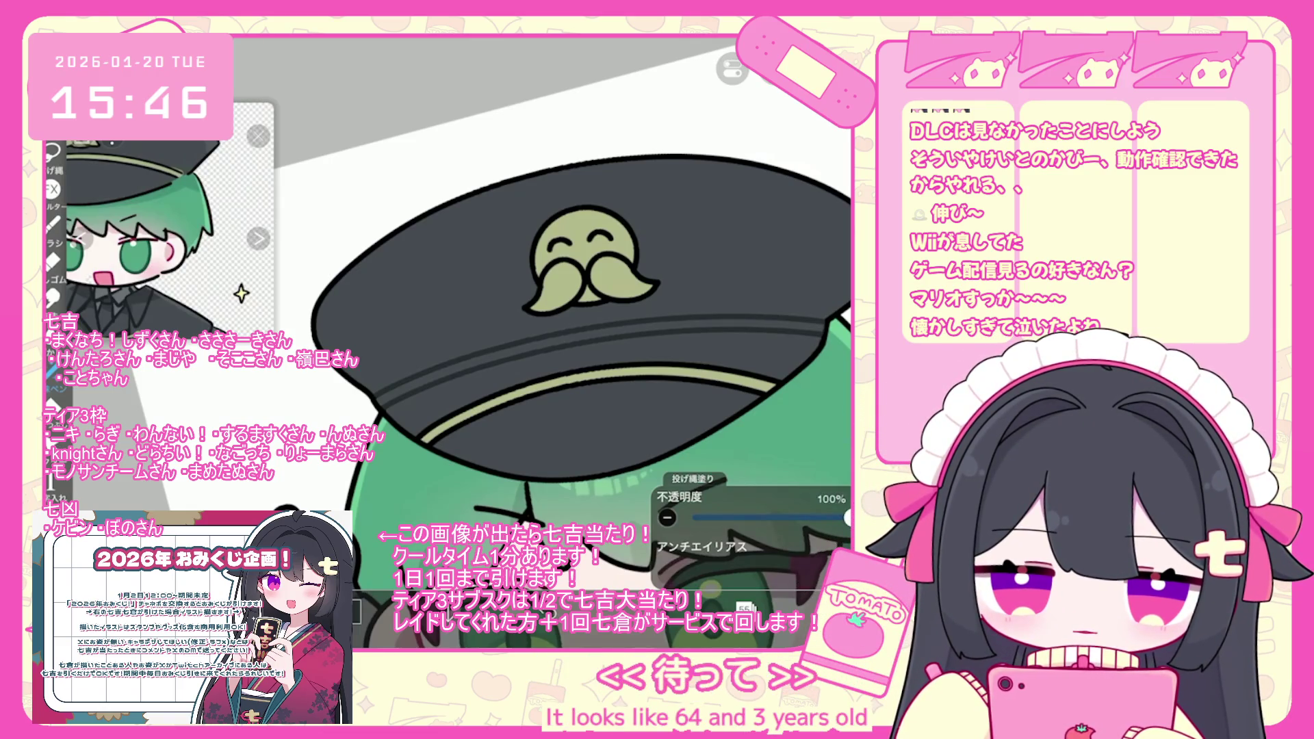
{"action": "scroll", "coordinate": [560, 248], "scroll_direction": "up", "scroll_amount": 2}
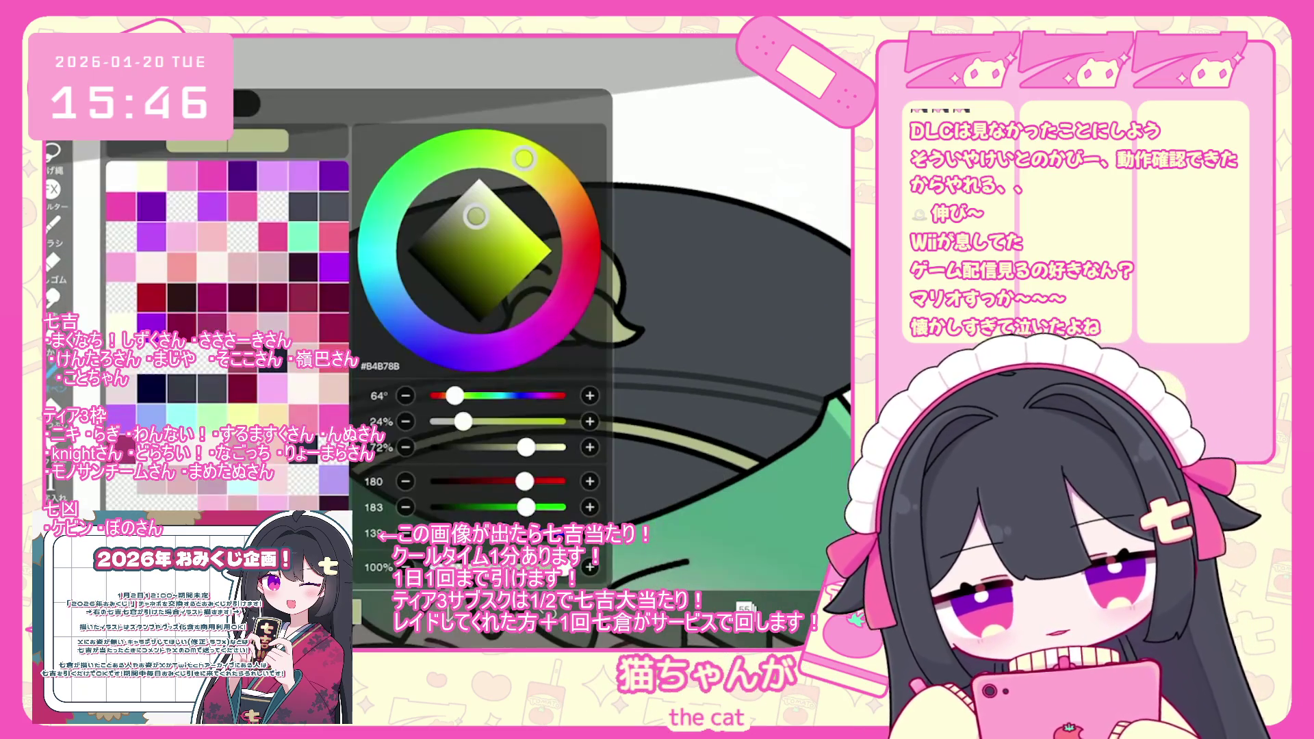
{"action": "scroll", "coordinate": [493, 308], "scroll_direction": "up", "scroll_amount": 3}
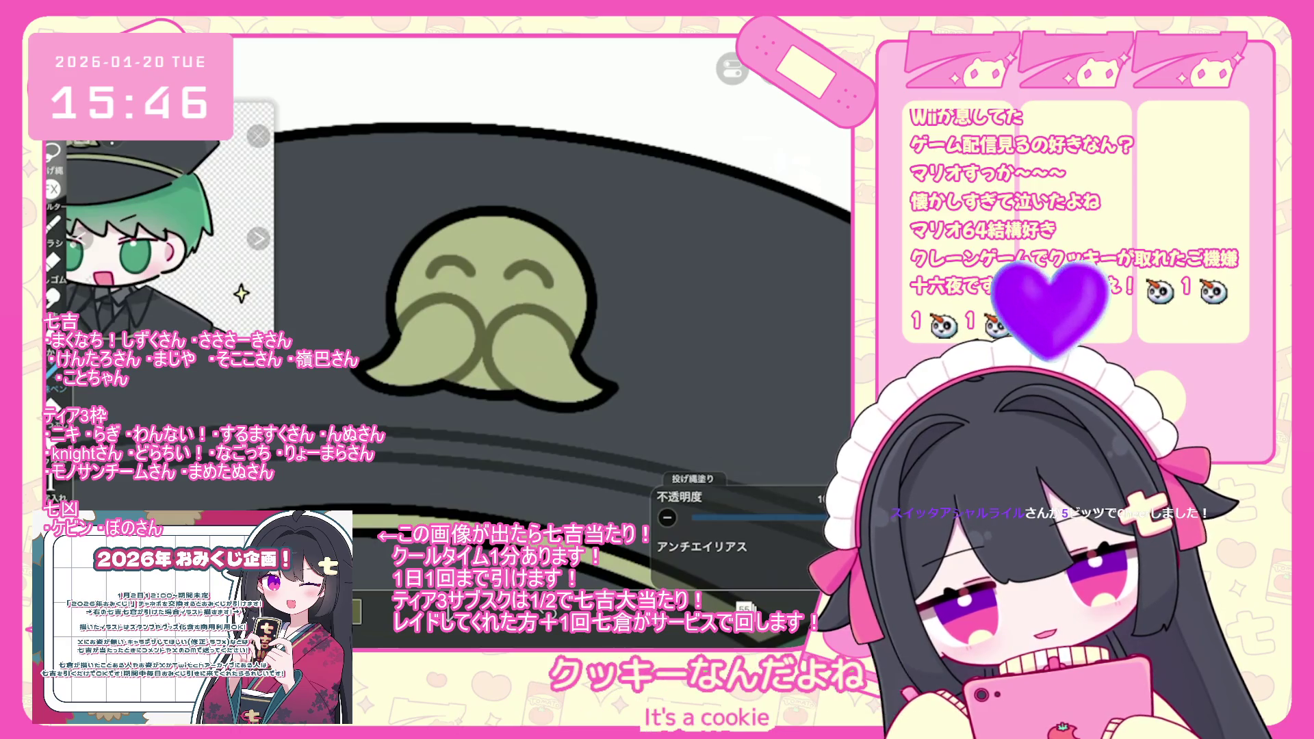
{"action": "scroll", "coordinate": [561, 343], "scroll_direction": "down", "scroll_amount": 5}
{"action": "scroll", "coordinate": [547, 355], "scroll_direction": "down", "scroll_amount": 5}
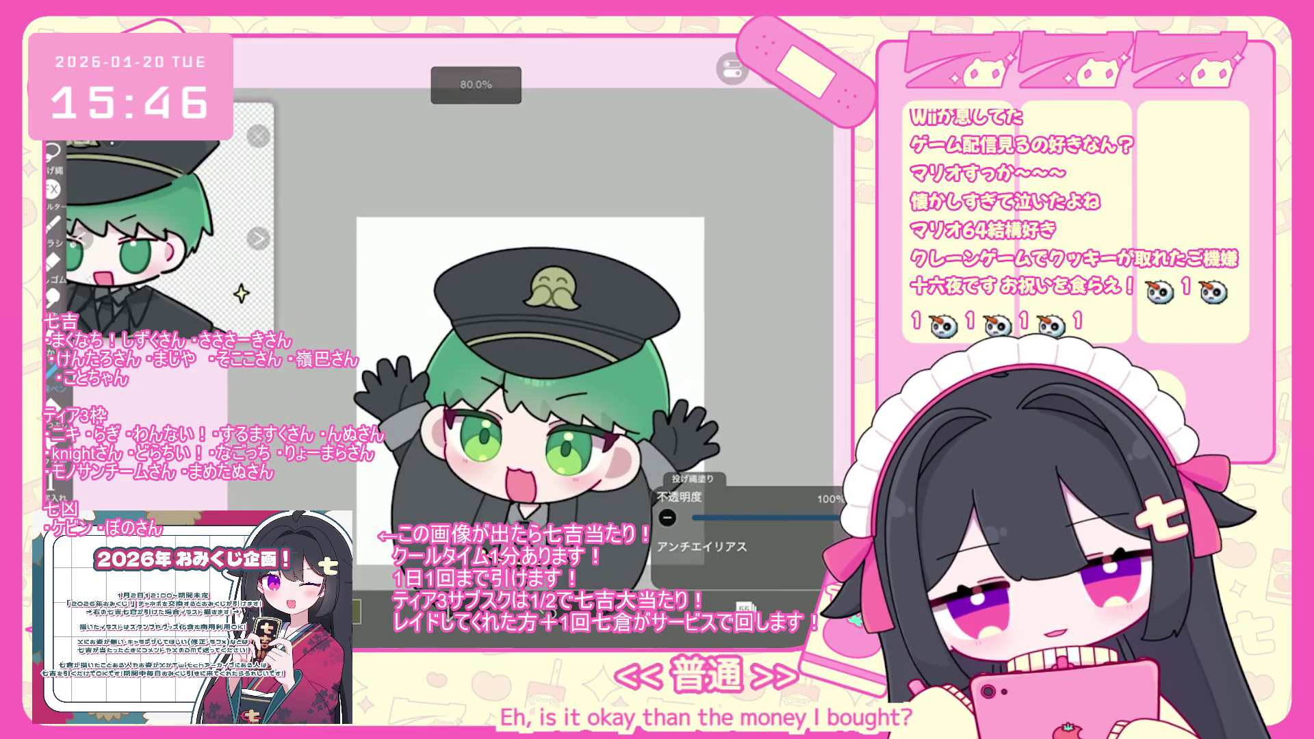
Thicken the cap's vector outline to 15.9px.
{"action": "left_click", "coordinate": [744, 608]}
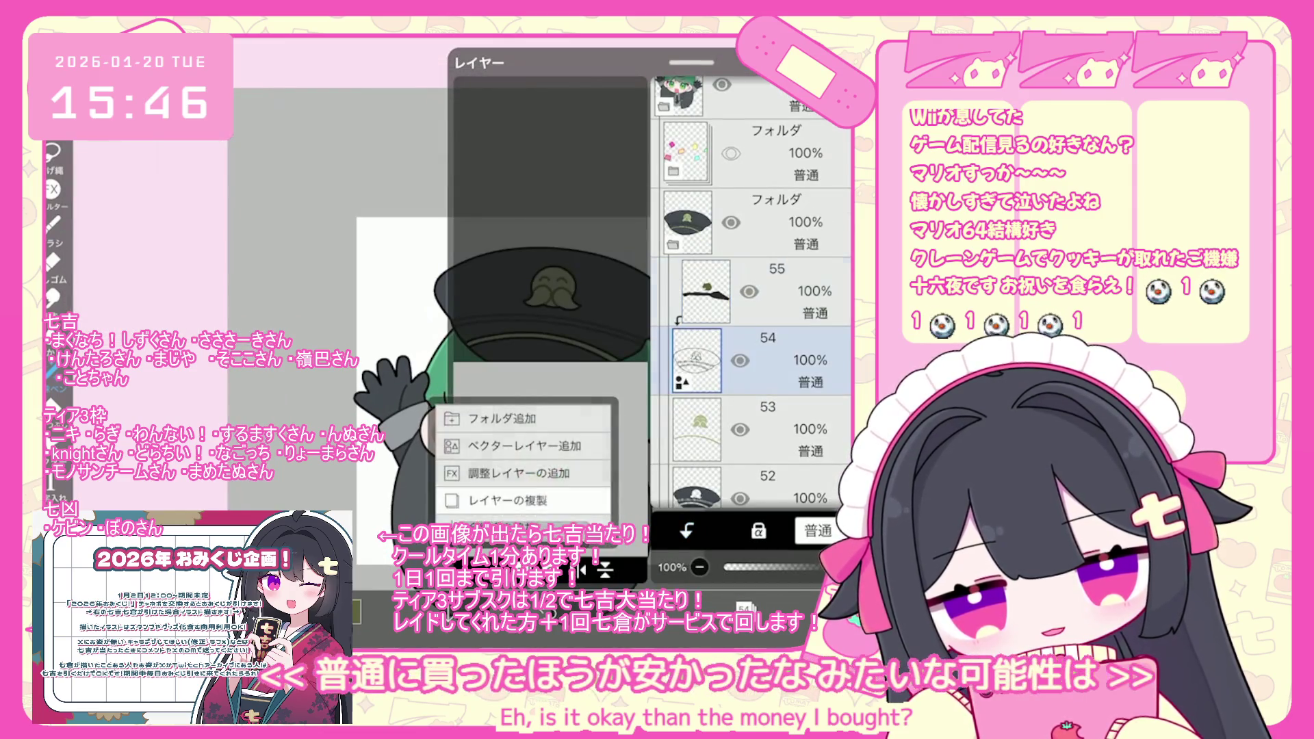
{"action": "left_click", "coordinate": [616, 603]}
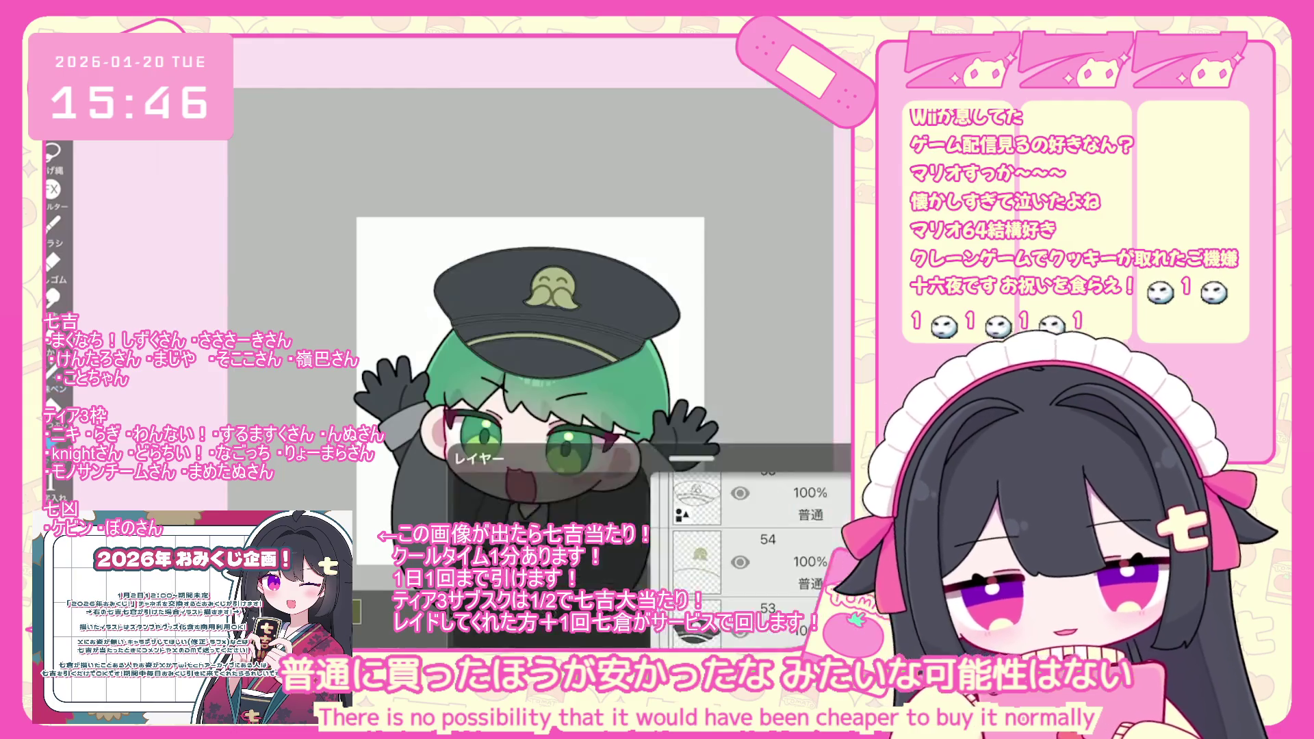
{"action": "key", "text": "ctrl+t"}
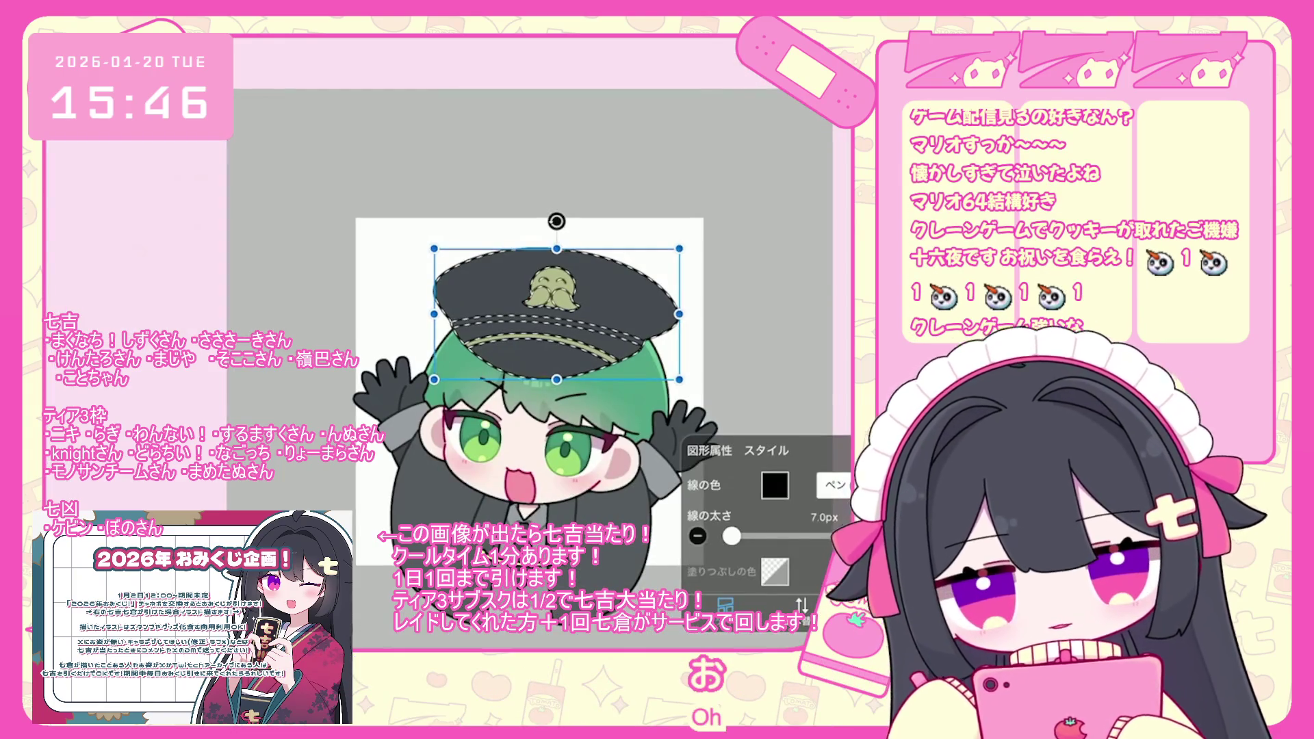
{"action": "left_click_drag", "start_coordinate": [732, 536], "coordinate": [738, 536]}
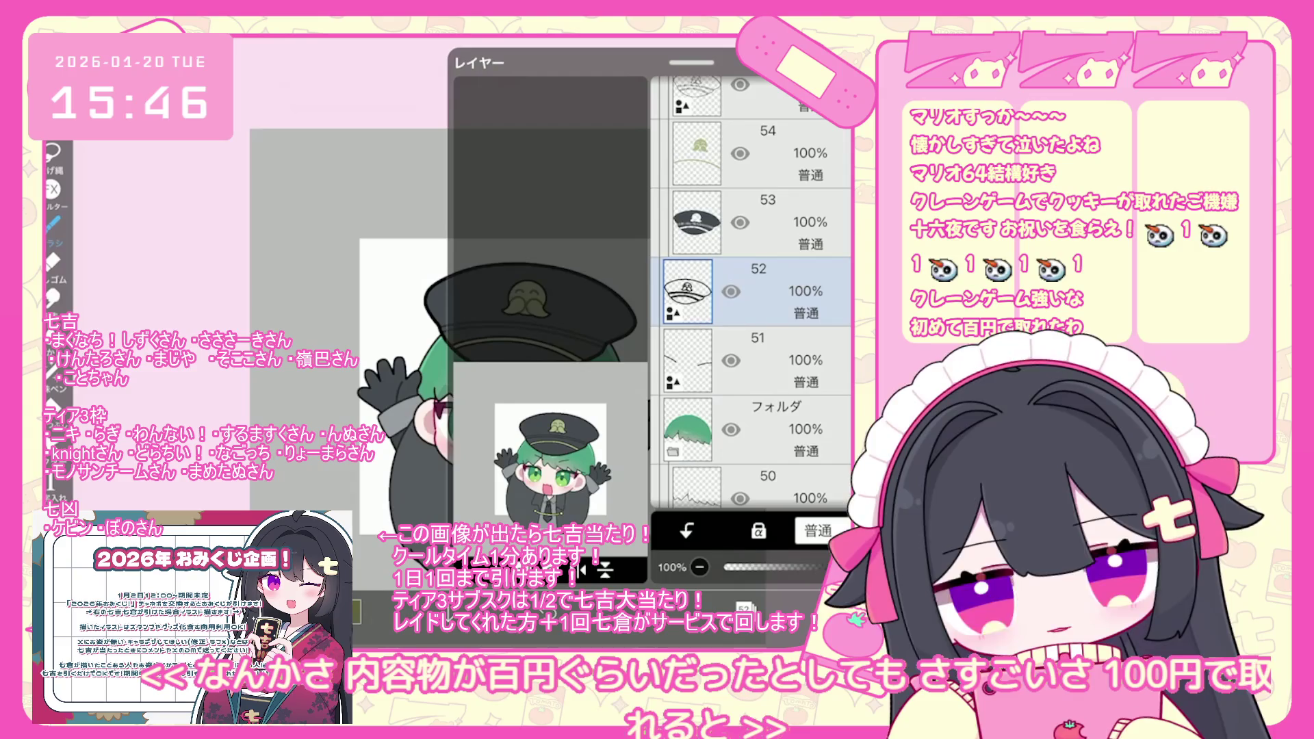
Move layer 52 into the cap folder and pick a darker green on layer 50.
{"action": "scroll", "coordinate": [753, 288], "scroll_direction": "up", "scroll_amount": 2}
{"action": "left_click", "coordinate": [753, 291]}
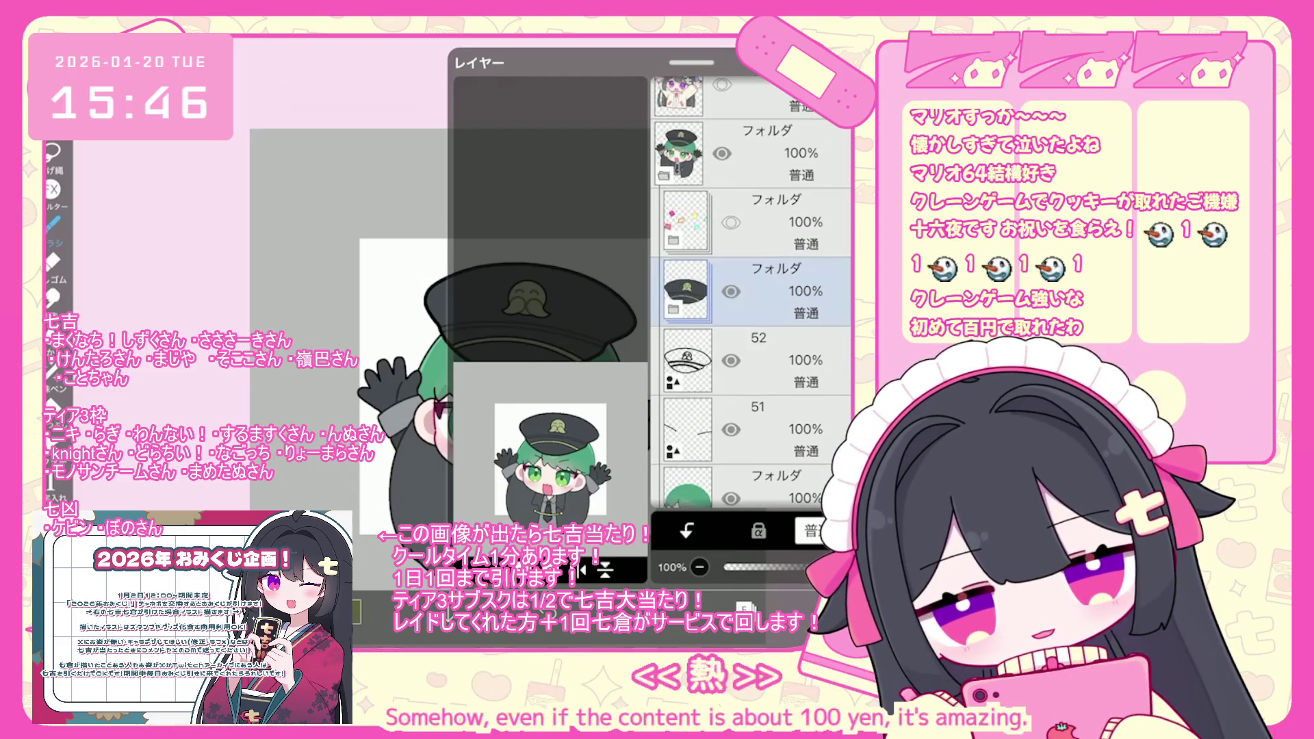
{"action": "left_click_drag", "start_coordinate": [753, 359], "coordinate": [753, 236]}
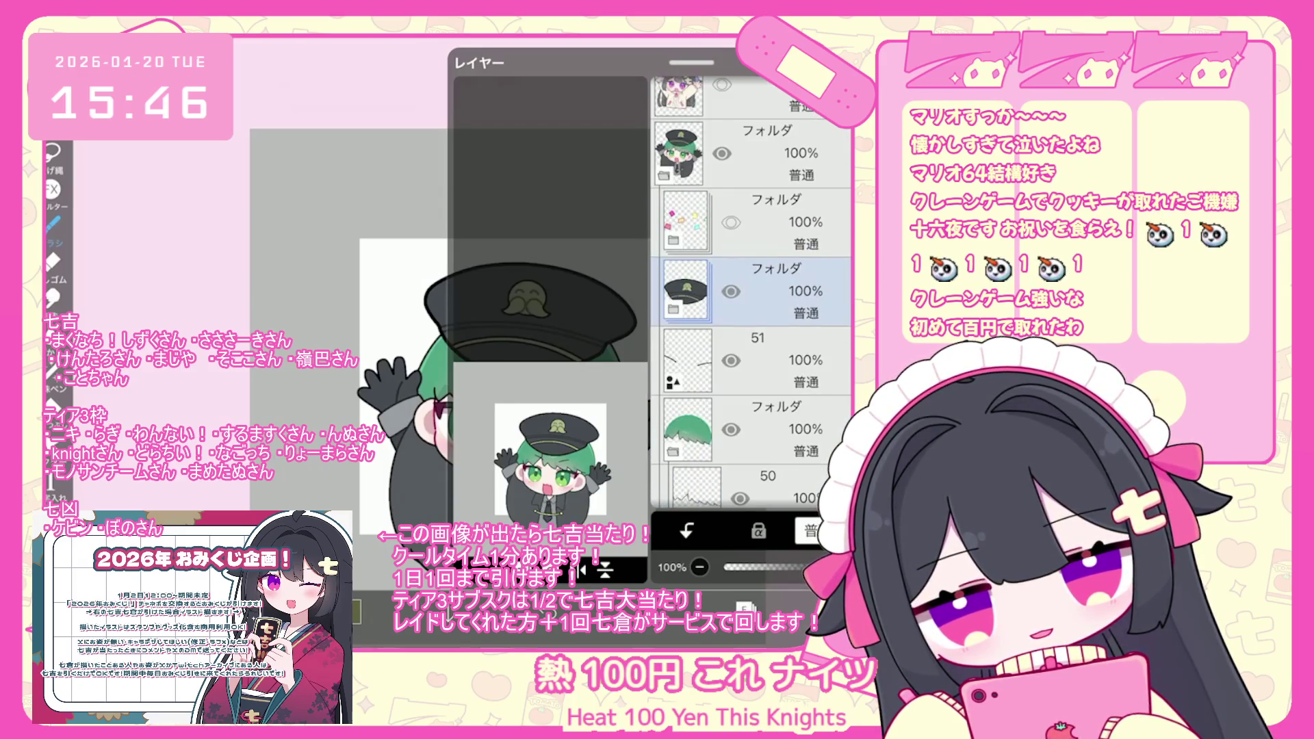
{"action": "scroll", "coordinate": [753, 295], "scroll_direction": "down", "scroll_amount": 2}
{"action": "left_click", "coordinate": [753, 363]}
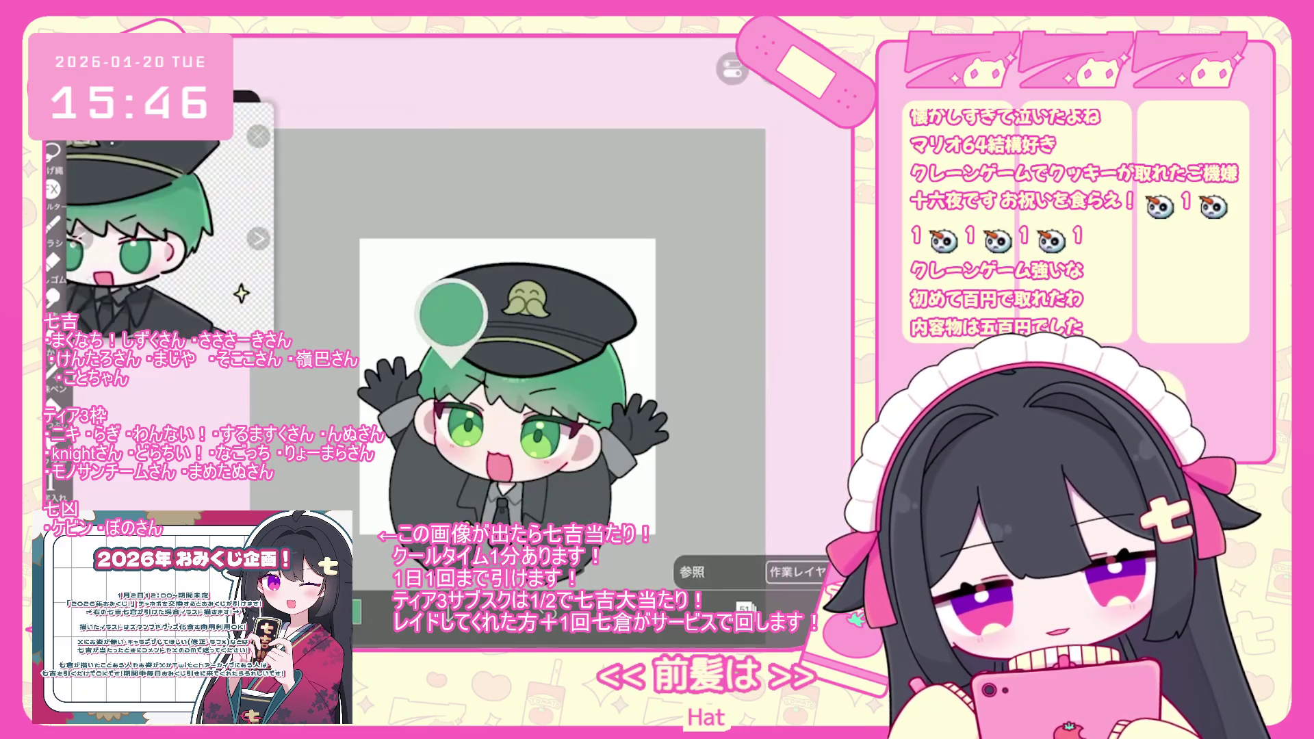
{"action": "left_click", "coordinate": [474, 274]}
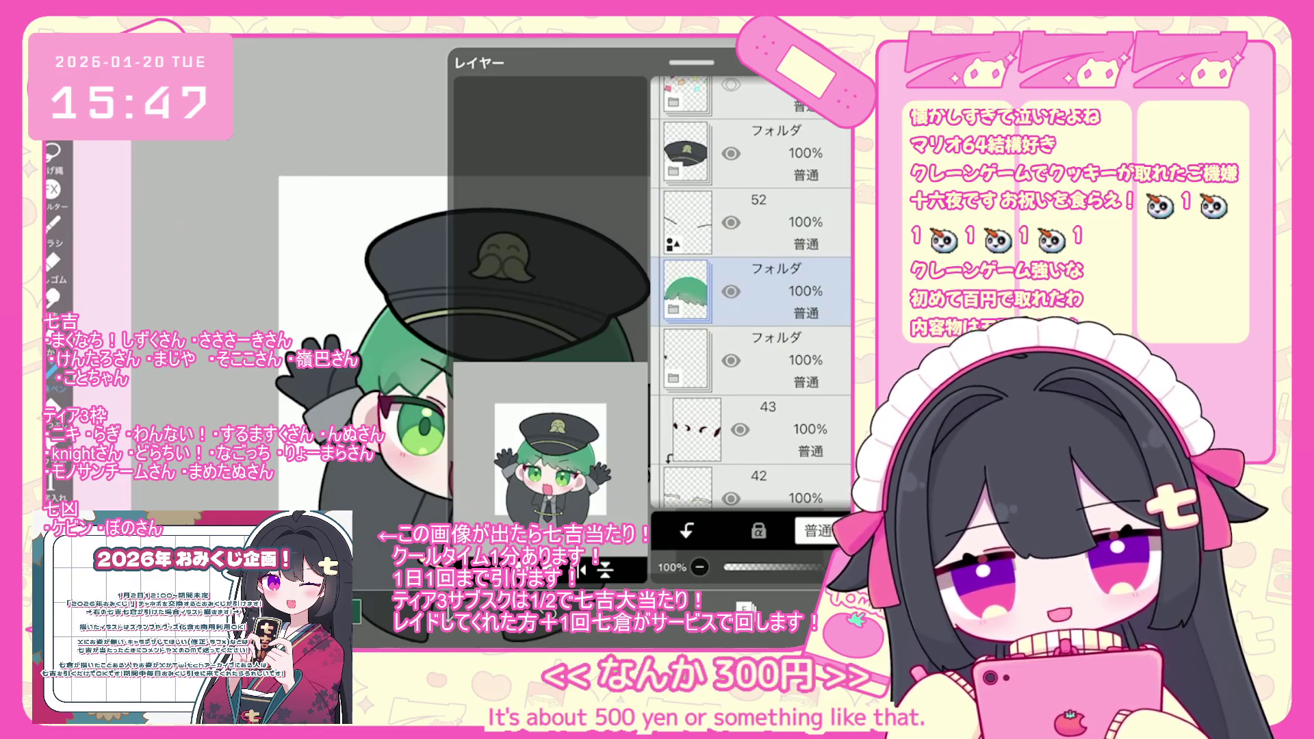
Work down the layer list past layer 43 and select the layer to paint on.
{"action": "scroll", "coordinate": [752, 294], "scroll_direction": "down", "scroll_amount": 1}
{"action": "left_click", "coordinate": [774, 370]}
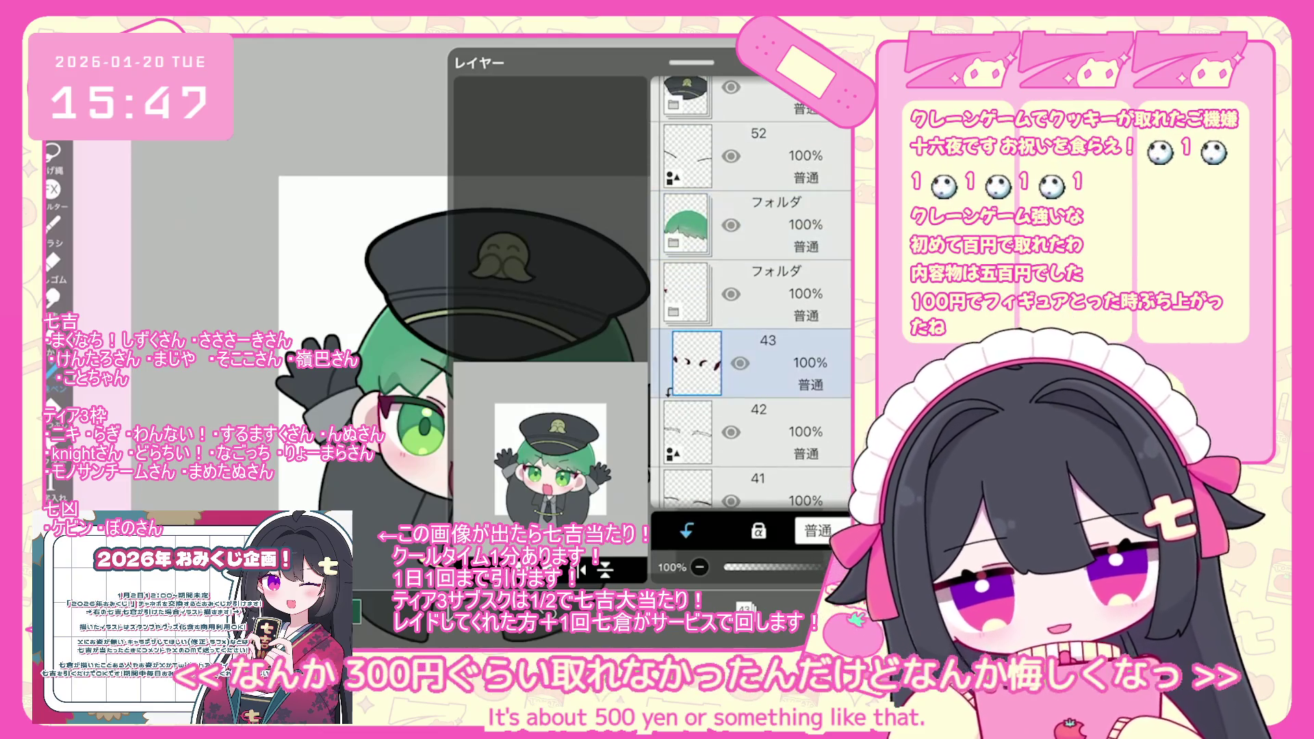
{"action": "scroll", "coordinate": [752, 294], "scroll_direction": "down", "scroll_amount": 10}
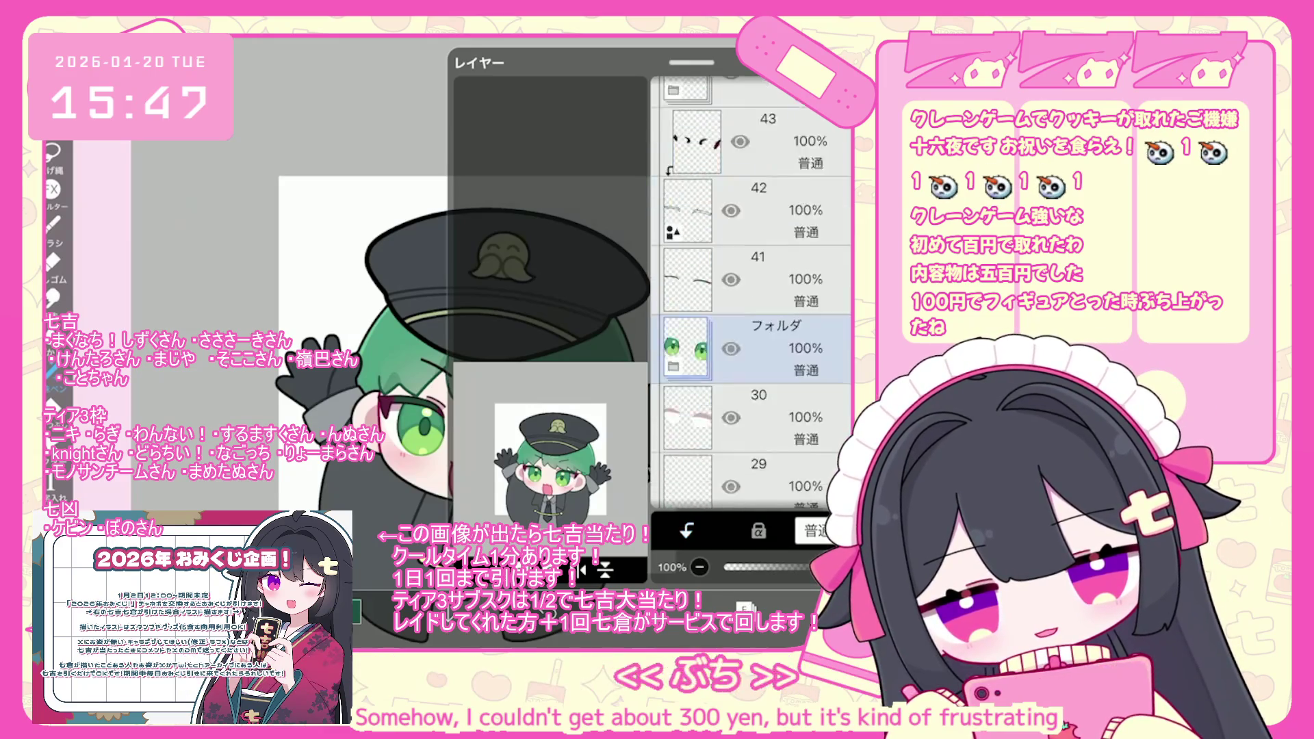
{"action": "left_click", "coordinate": [773, 291]}
{"action": "scroll", "coordinate": [752, 294], "scroll_direction": "down", "scroll_amount": 5}
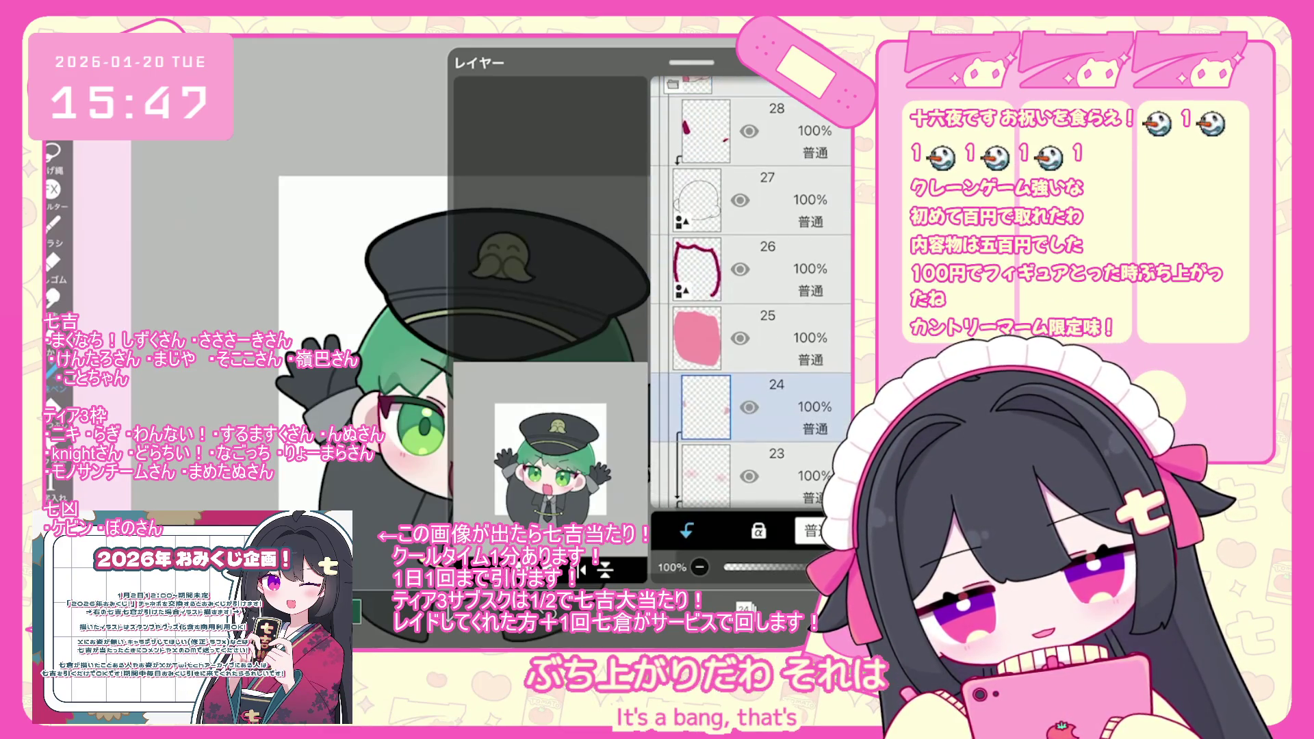
Switch to the Lasso Fill tool from the brush and tool list.
{"action": "left_click", "coordinate": [52, 226]}
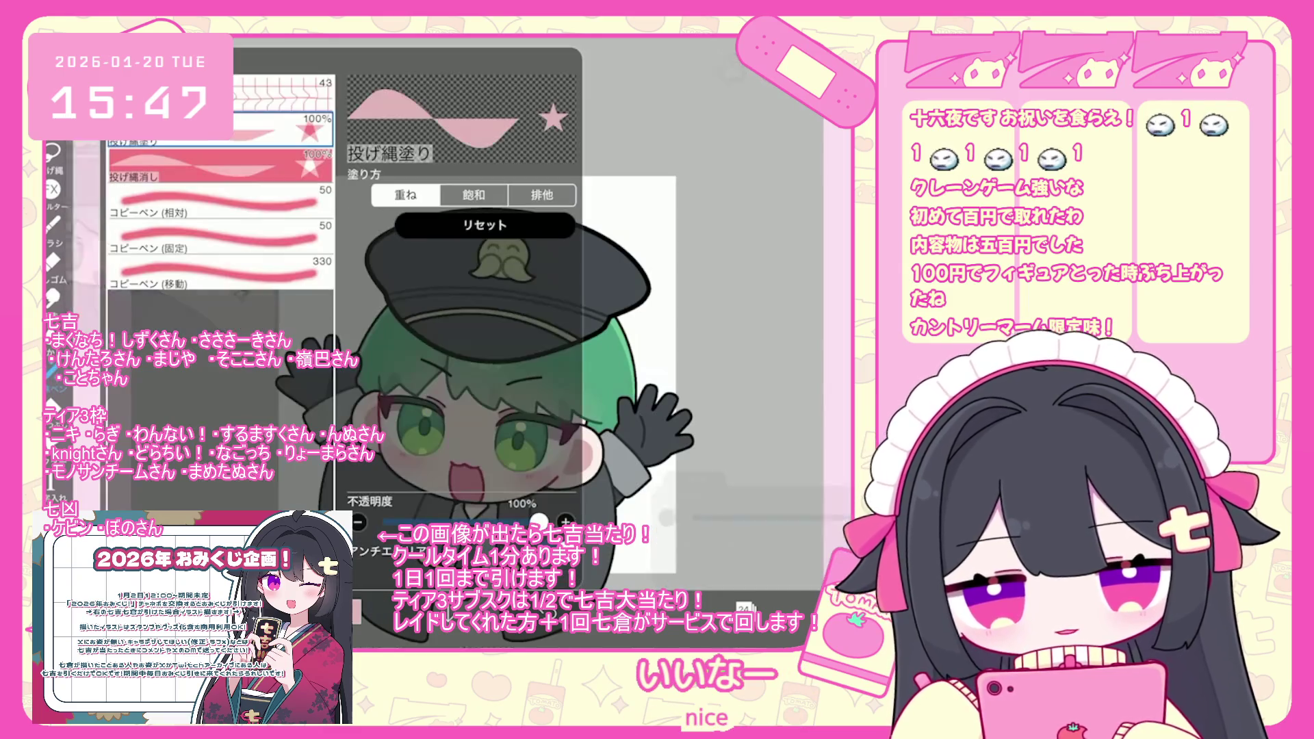
{"action": "left_click", "coordinate": [52, 152]}
{"action": "scroll", "coordinate": [480, 342], "scroll_direction": "up", "scroll_amount": 2}
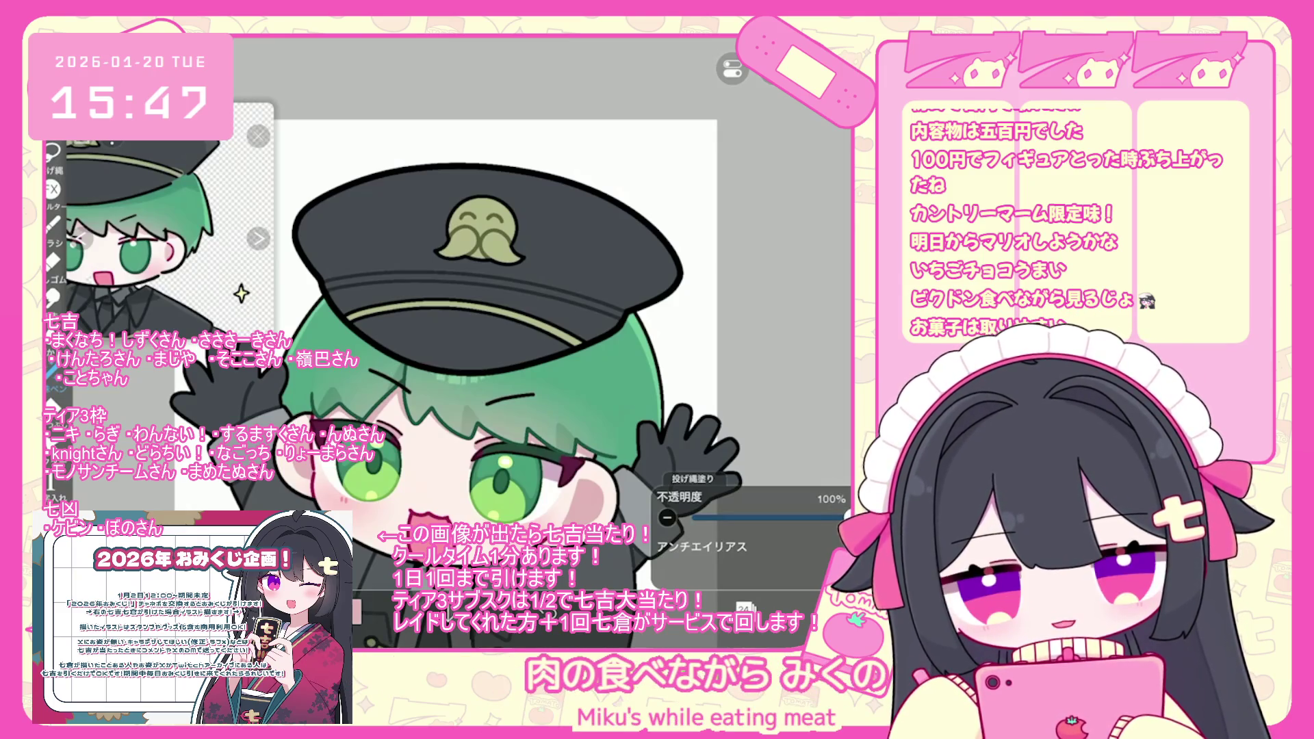
{"action": "scroll", "coordinate": [489, 356], "scroll_direction": "down", "scroll_amount": 2}
Select layer 21 inside the black clothing folder and check it on the canvas.
{"action": "left_click", "coordinate": [746, 606]}
{"action": "scroll", "coordinate": [753, 295], "scroll_direction": "up", "scroll_amount": 3}
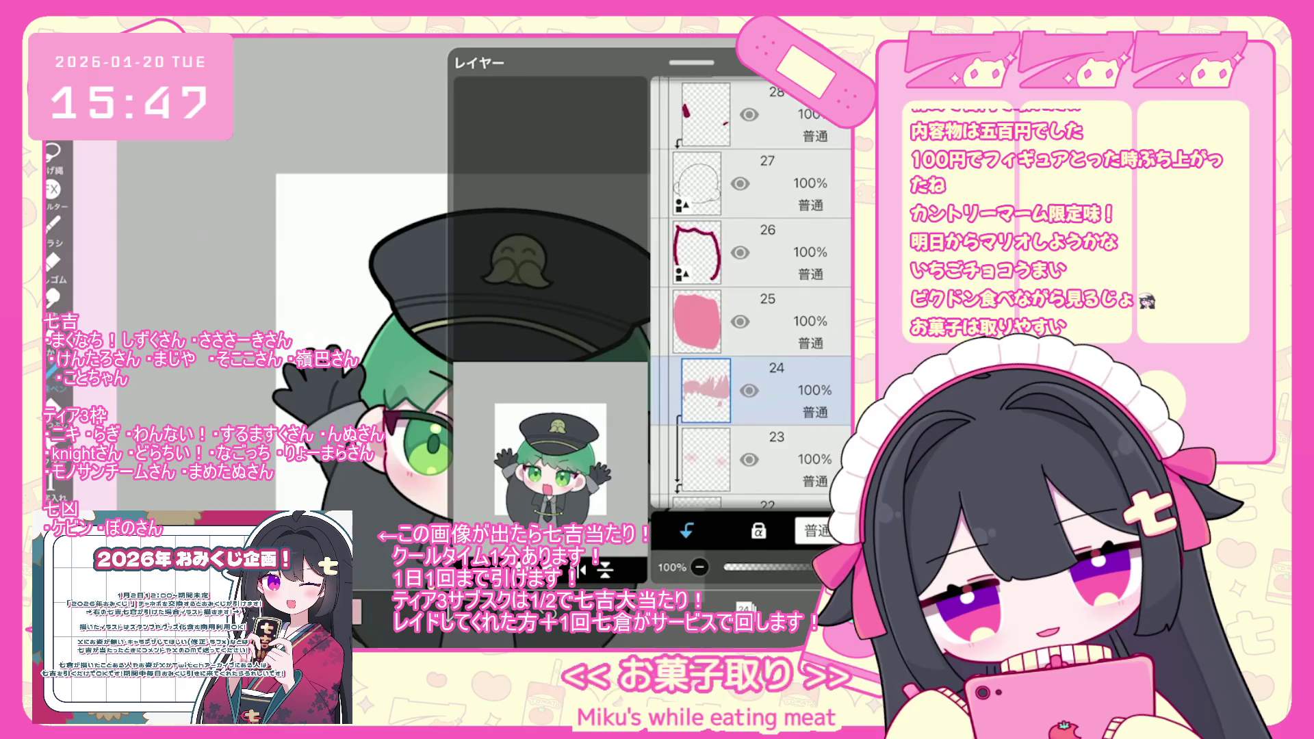
{"action": "scroll", "coordinate": [753, 294], "scroll_direction": "down", "scroll_amount": 3}
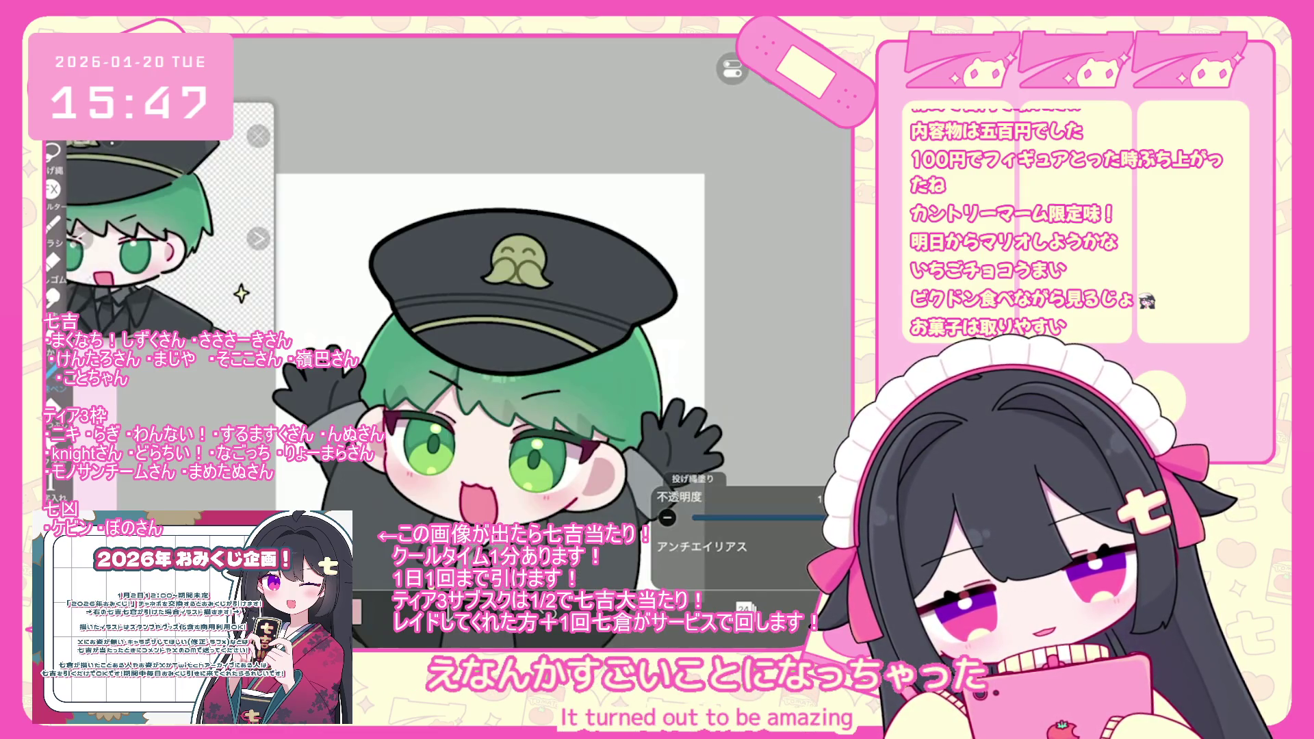
{"action": "left_click", "coordinate": [743, 606]}
{"action": "scroll", "coordinate": [753, 295], "scroll_direction": "up", "scroll_amount": 5}
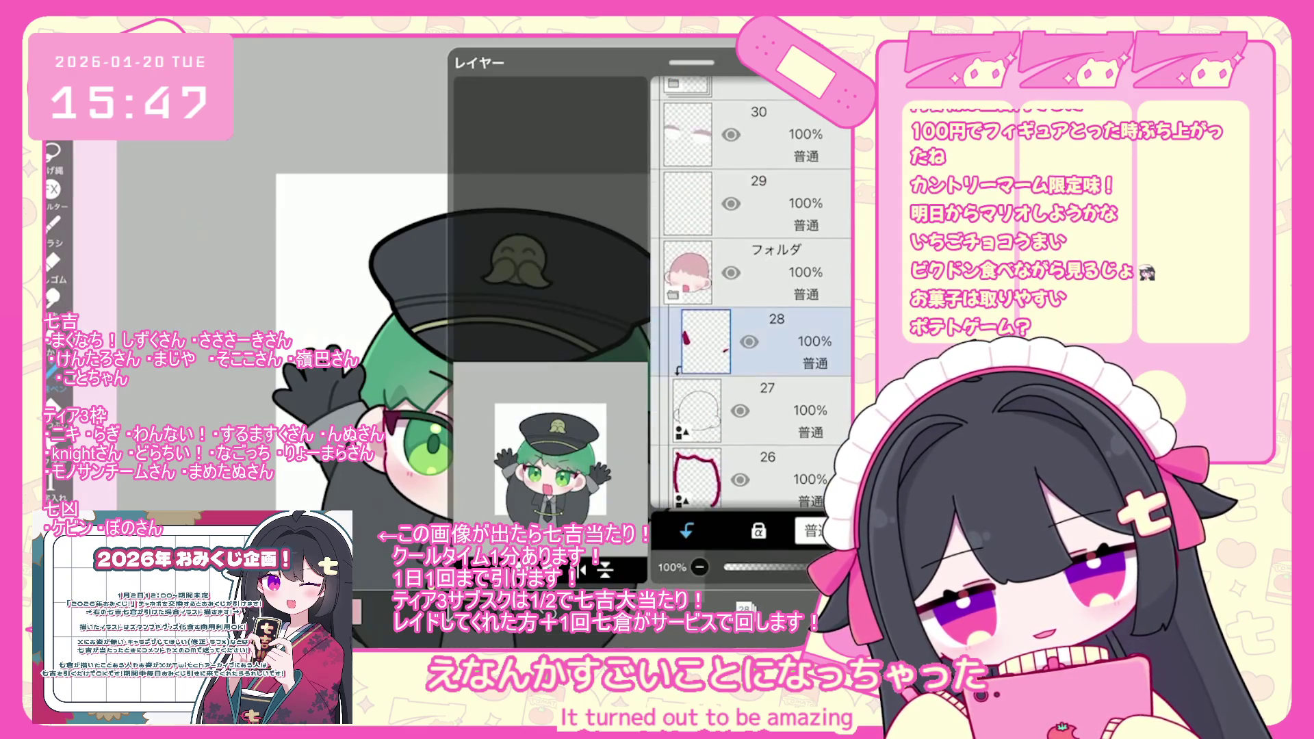
{"action": "left_click", "coordinate": [753, 359]}
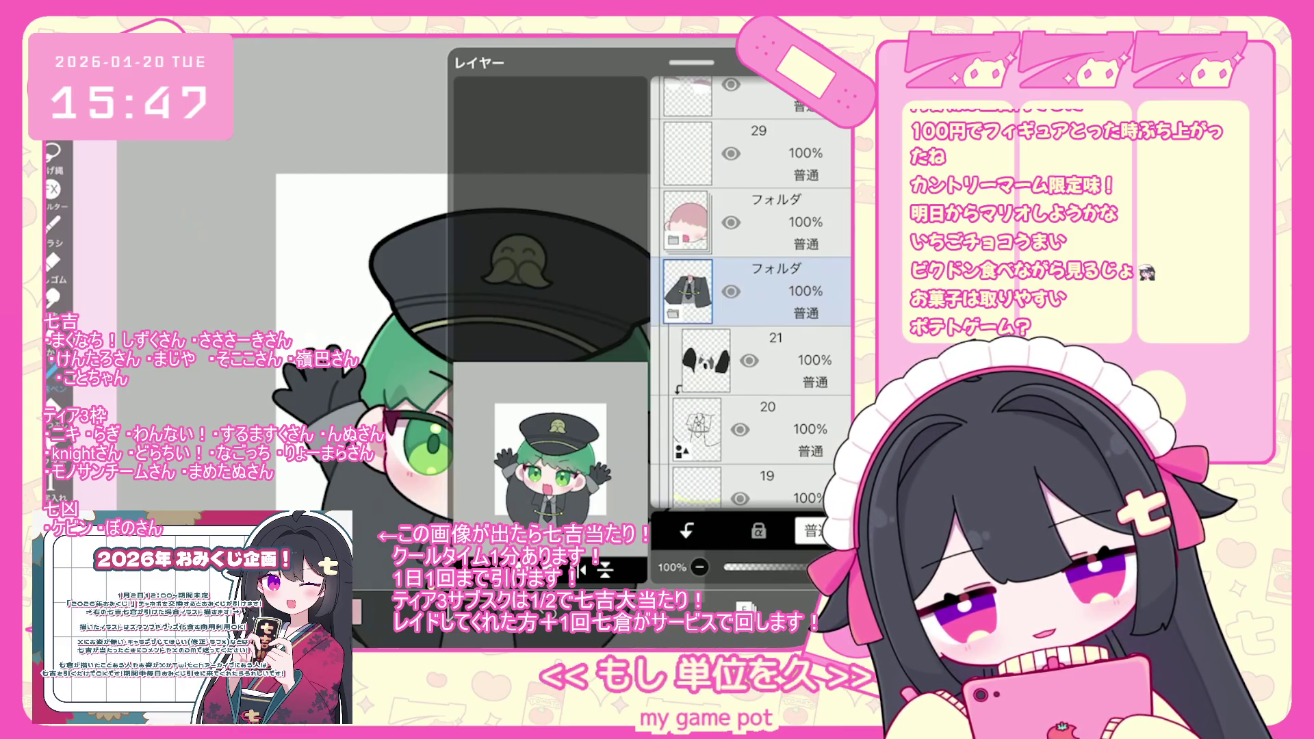
{"action": "left_click", "coordinate": [743, 606]}
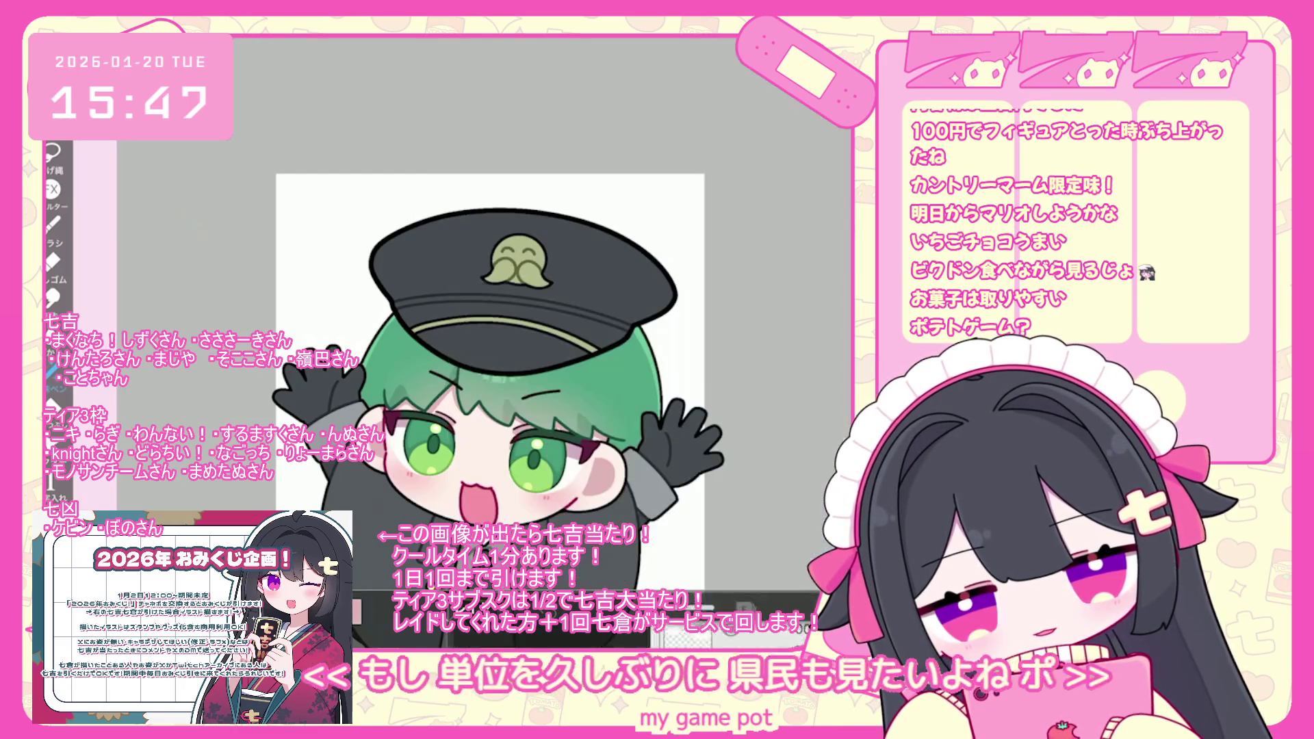
{"action": "left_click", "coordinate": [743, 606]}
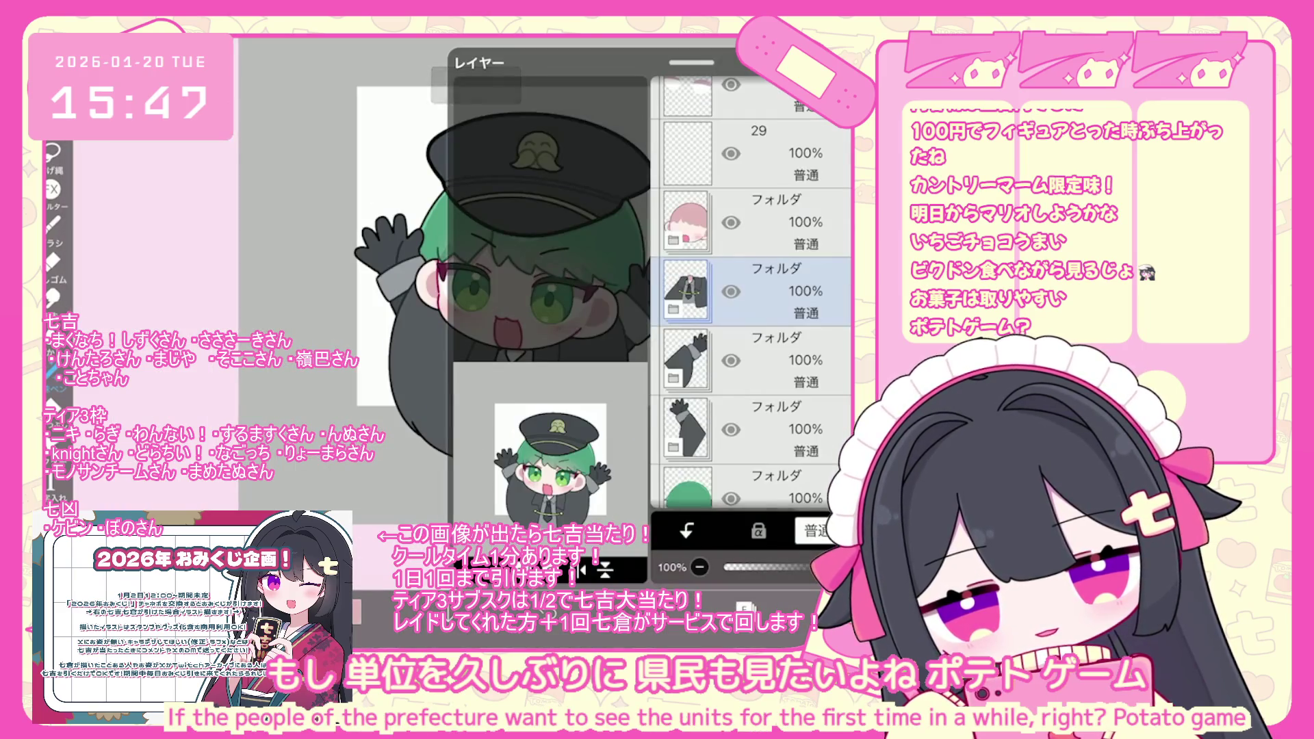
{"action": "left_click", "coordinate": [686, 291]}
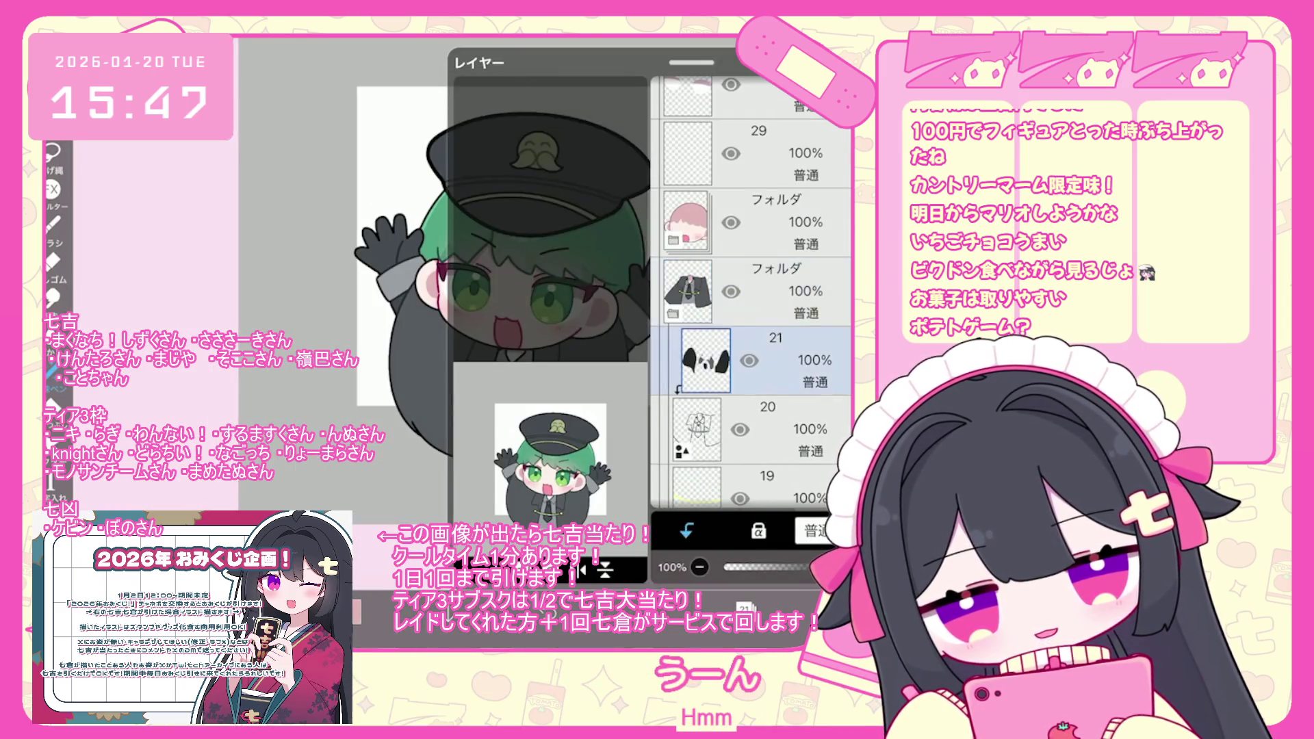
{"action": "left_click", "coordinate": [744, 606]}
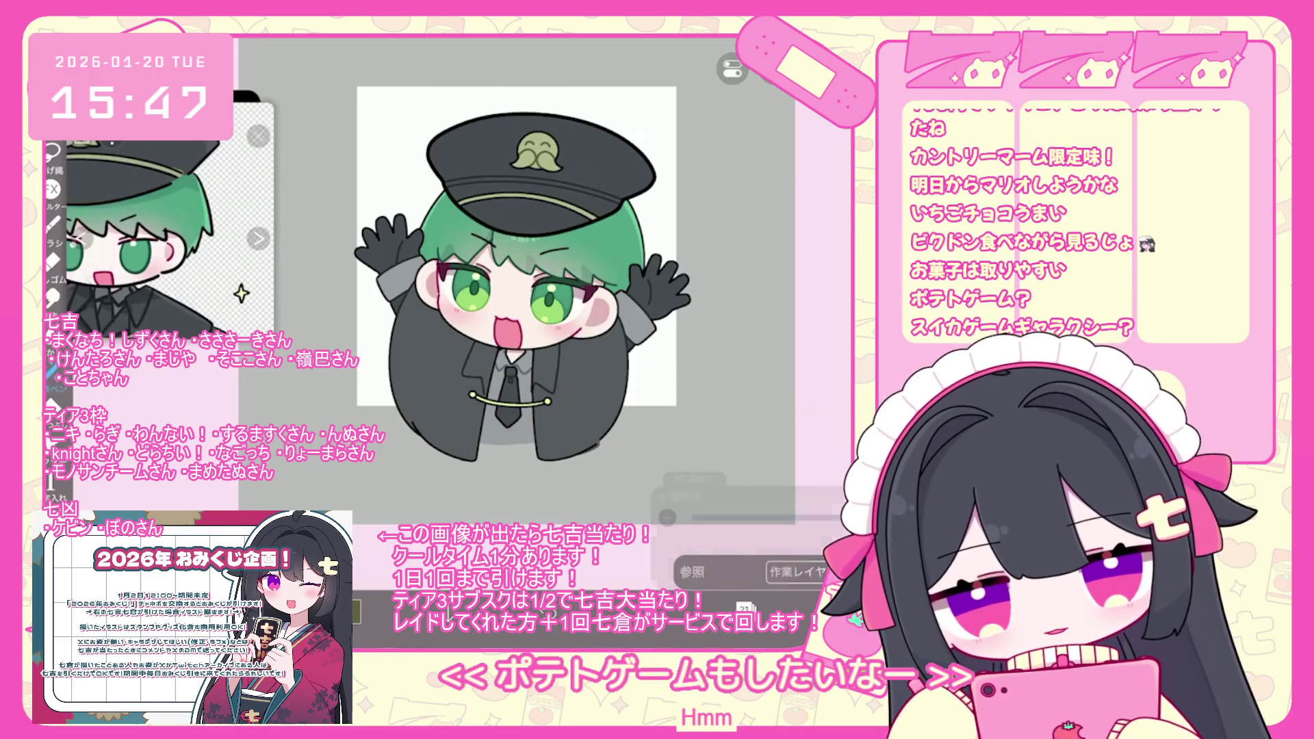
{"action": "scroll", "coordinate": [474, 408], "scroll_direction": "up", "scroll_amount": 5}
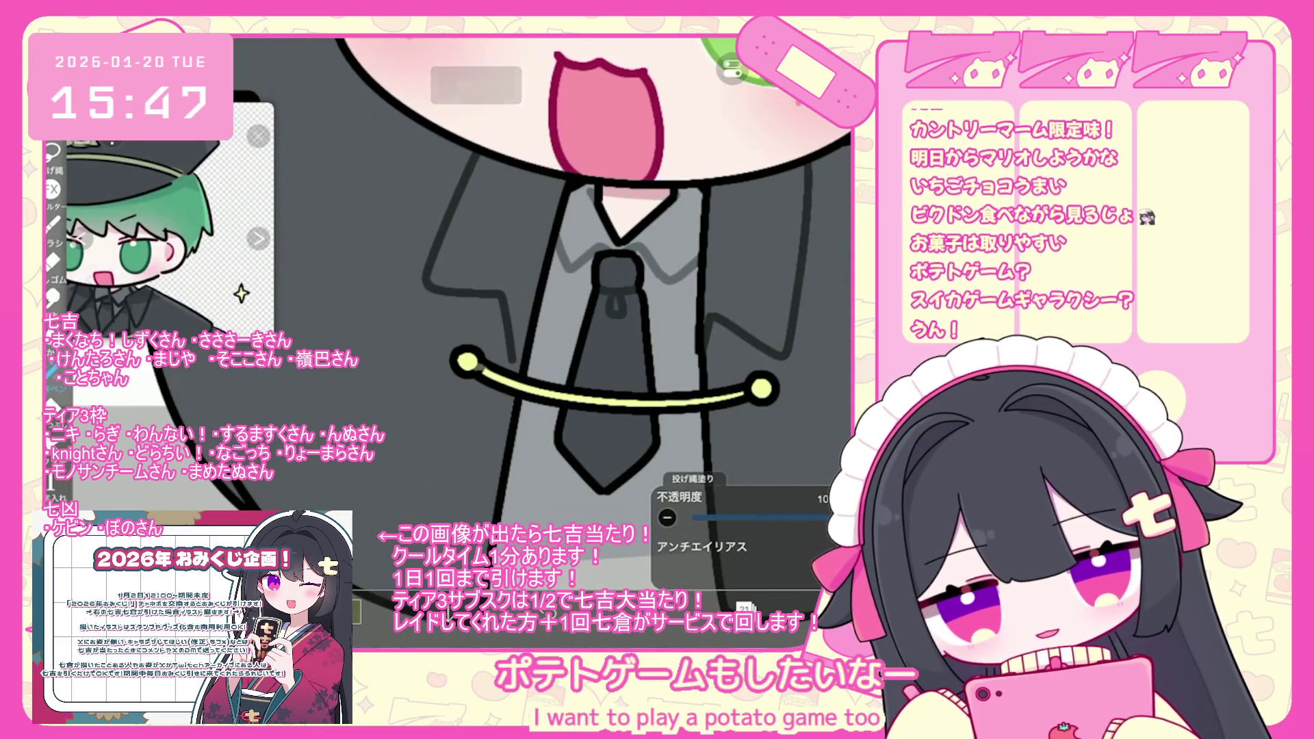
{"action": "scroll", "coordinate": [553, 282], "scroll_direction": "up", "scroll_amount": 1}
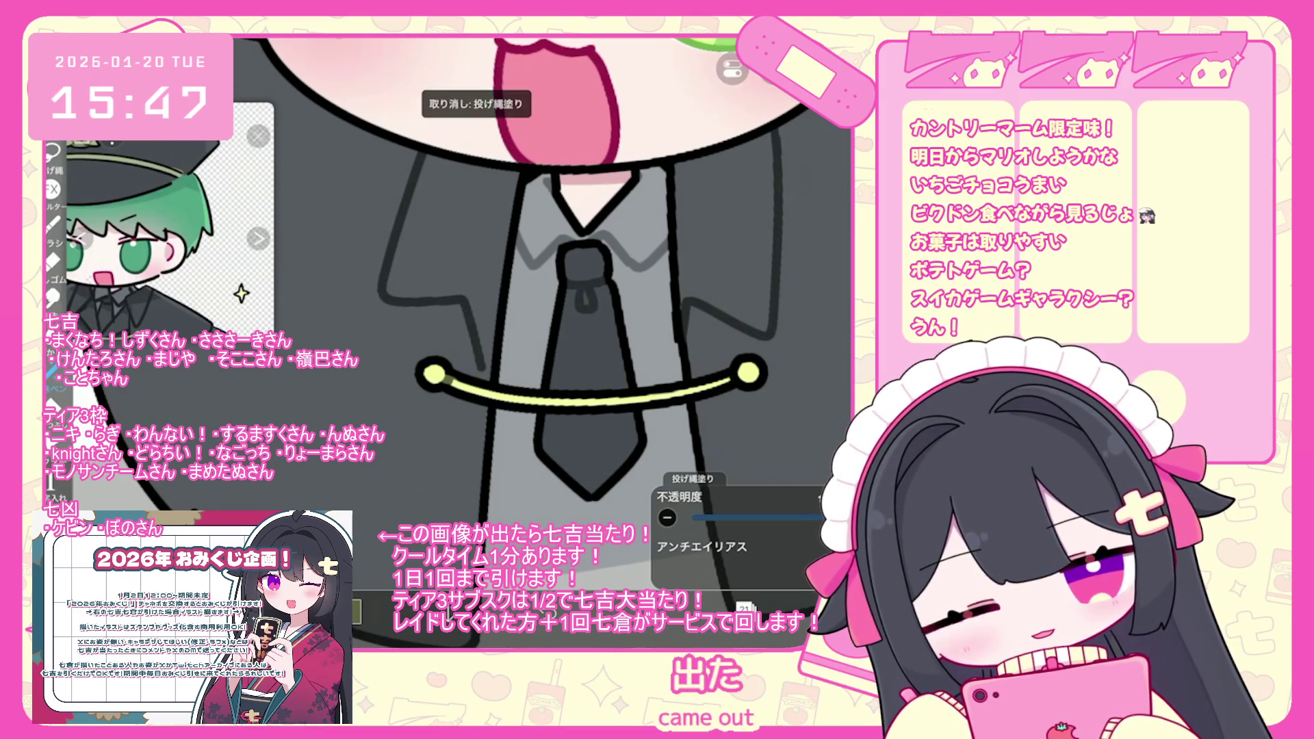
Go through the coat and tie folder to select arm sketch layer 9 in the arm folder.
{"action": "left_click", "coordinate": [745, 607]}
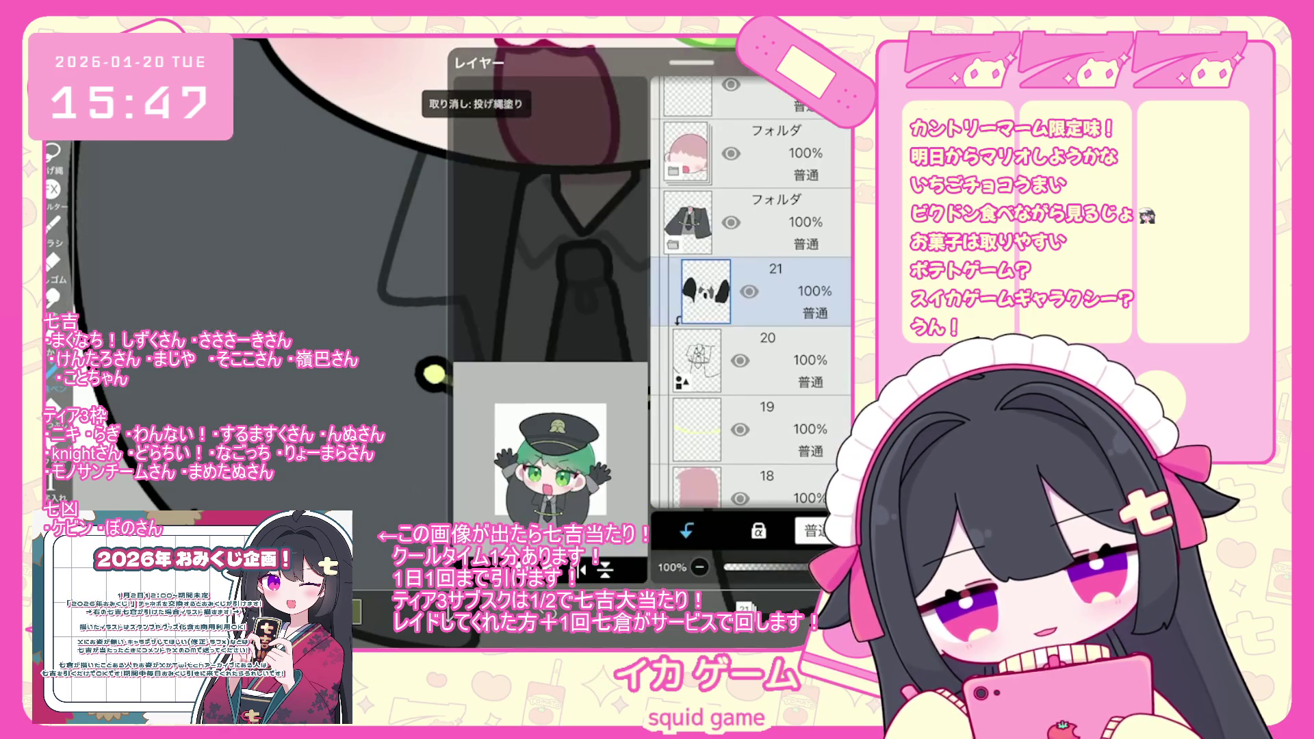
{"action": "scroll", "coordinate": [479, 308], "scroll_direction": "down", "scroll_amount": 5}
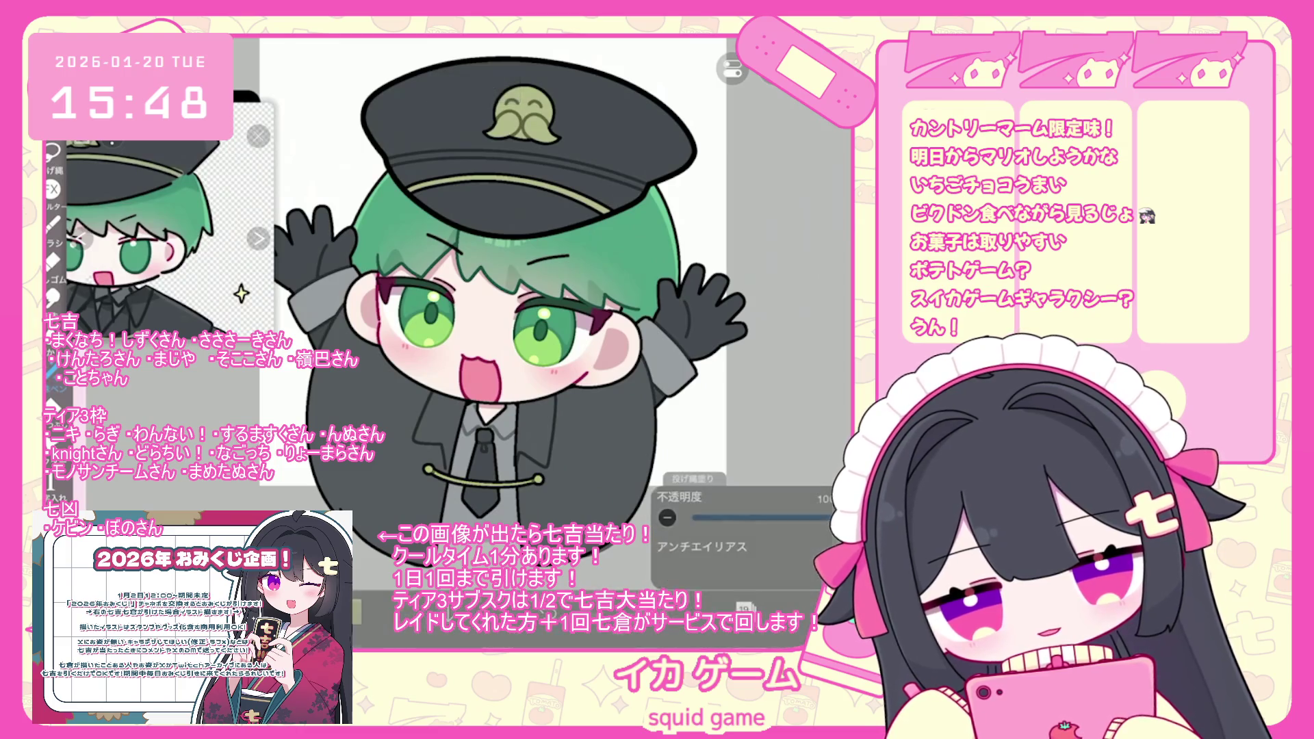
{"action": "scroll", "coordinate": [534, 274], "scroll_direction": "up", "scroll_amount": 1}
{"action": "left_click", "coordinate": [745, 607]}
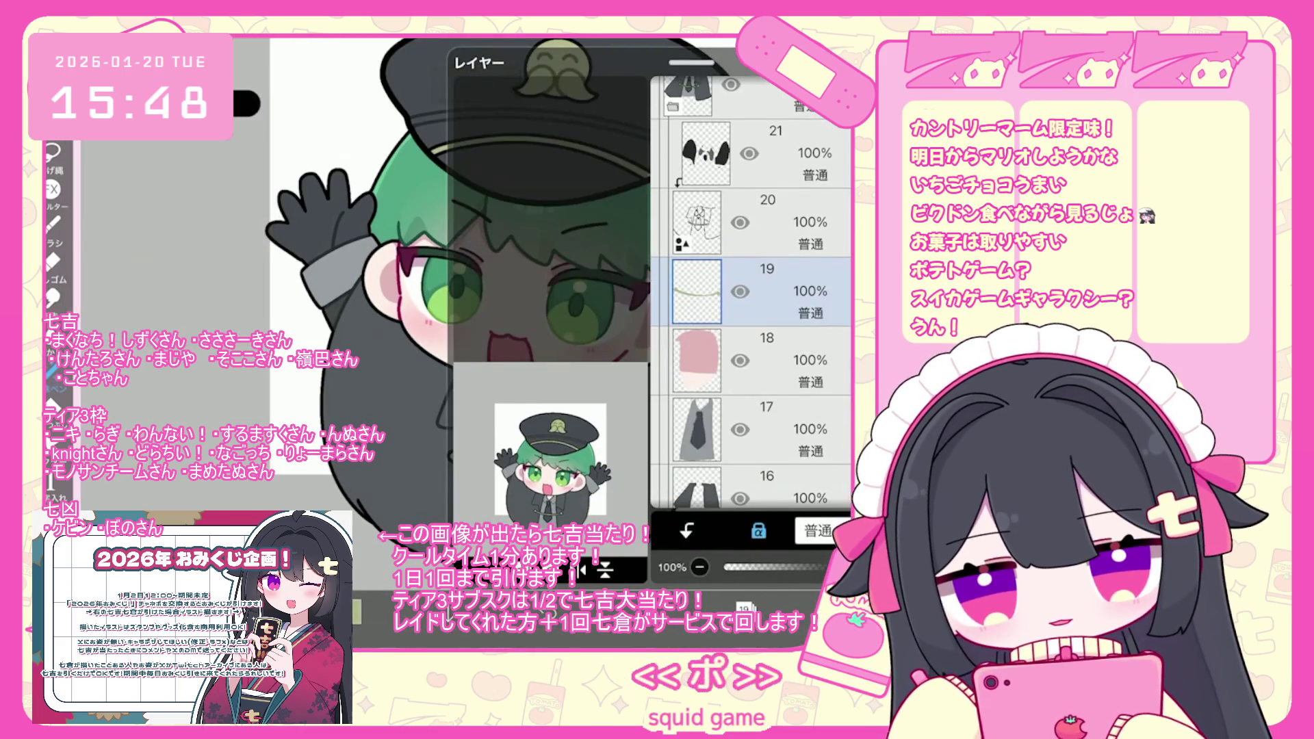
{"action": "scroll", "coordinate": [753, 294], "scroll_direction": "down", "scroll_amount": 5}
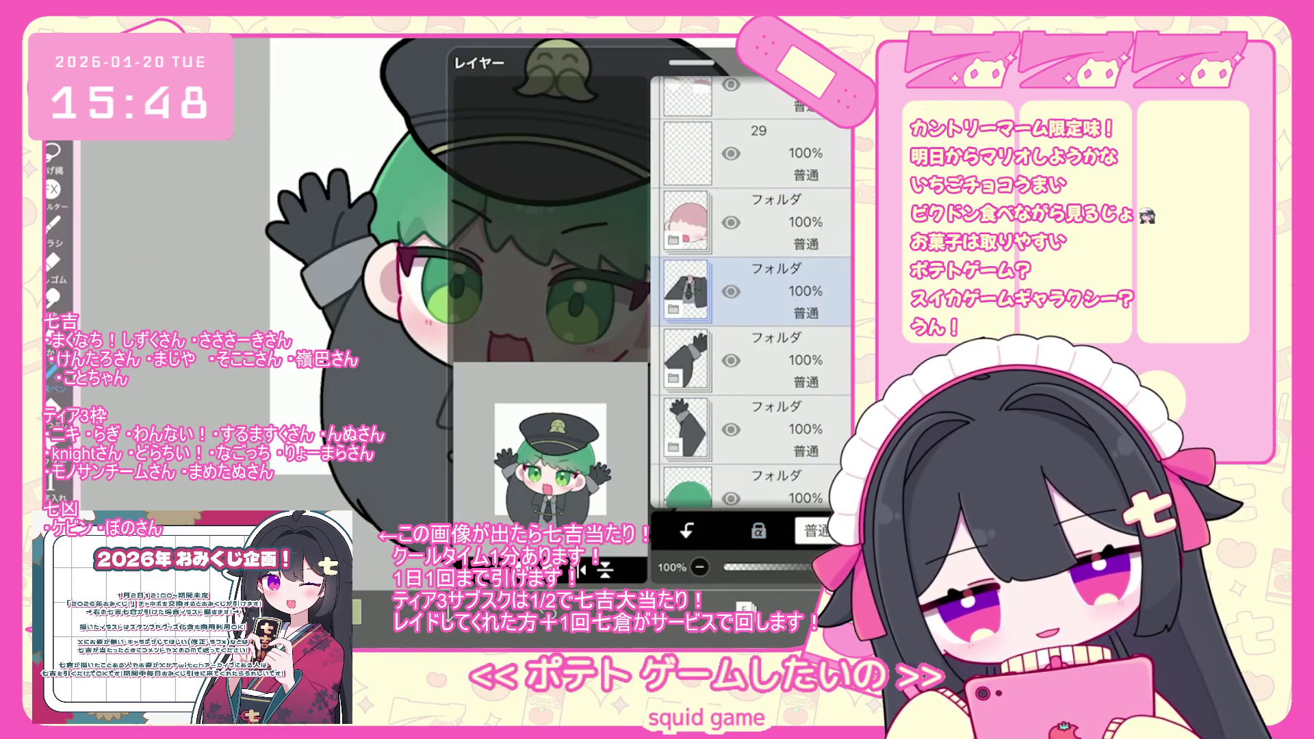
{"action": "left_click", "coordinate": [754, 291]}
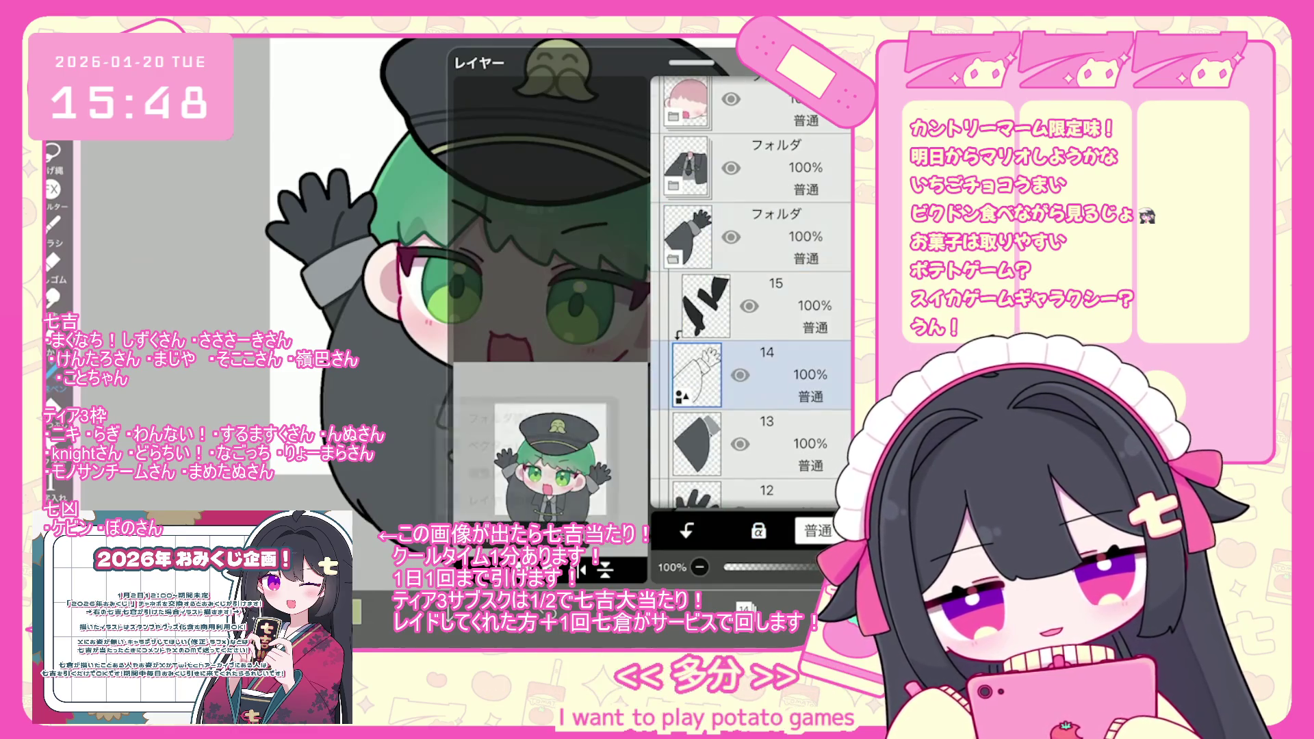
{"action": "left_click", "coordinate": [753, 336]}
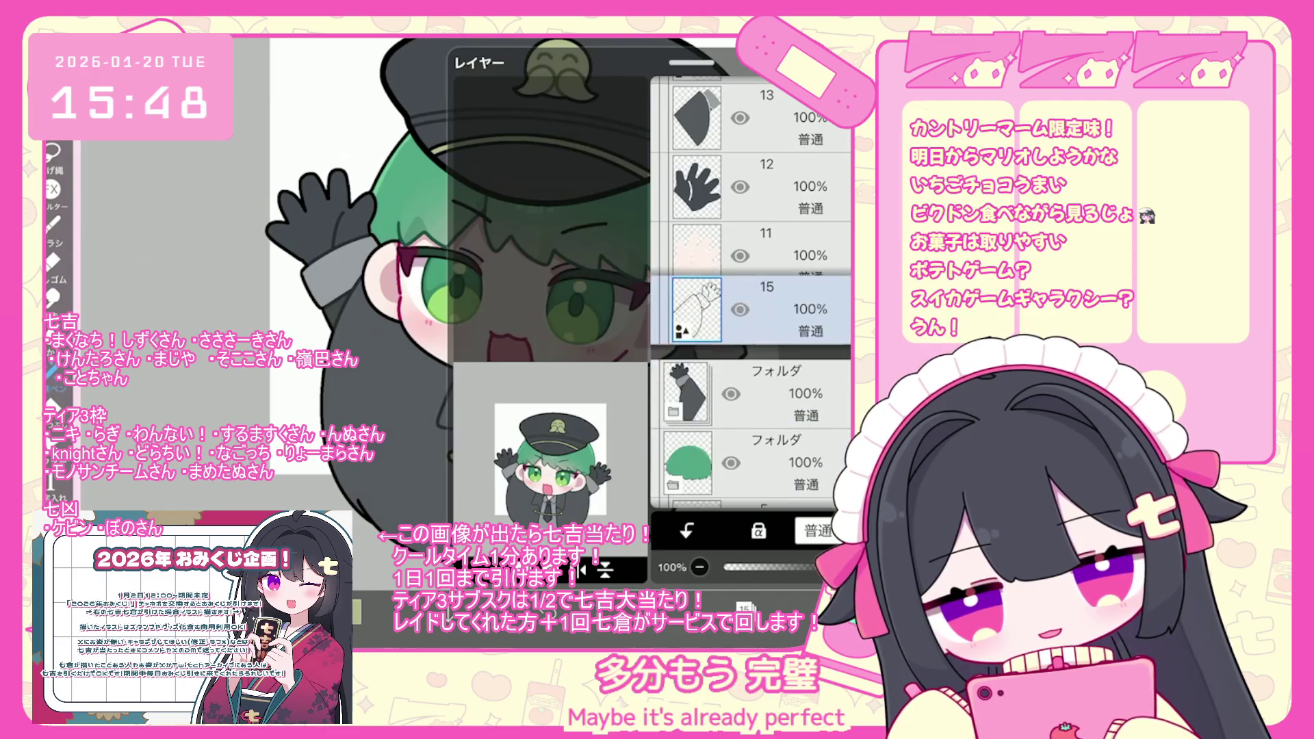
{"action": "scroll", "coordinate": [610, 287], "scroll_direction": "down", "scroll_amount": 3}
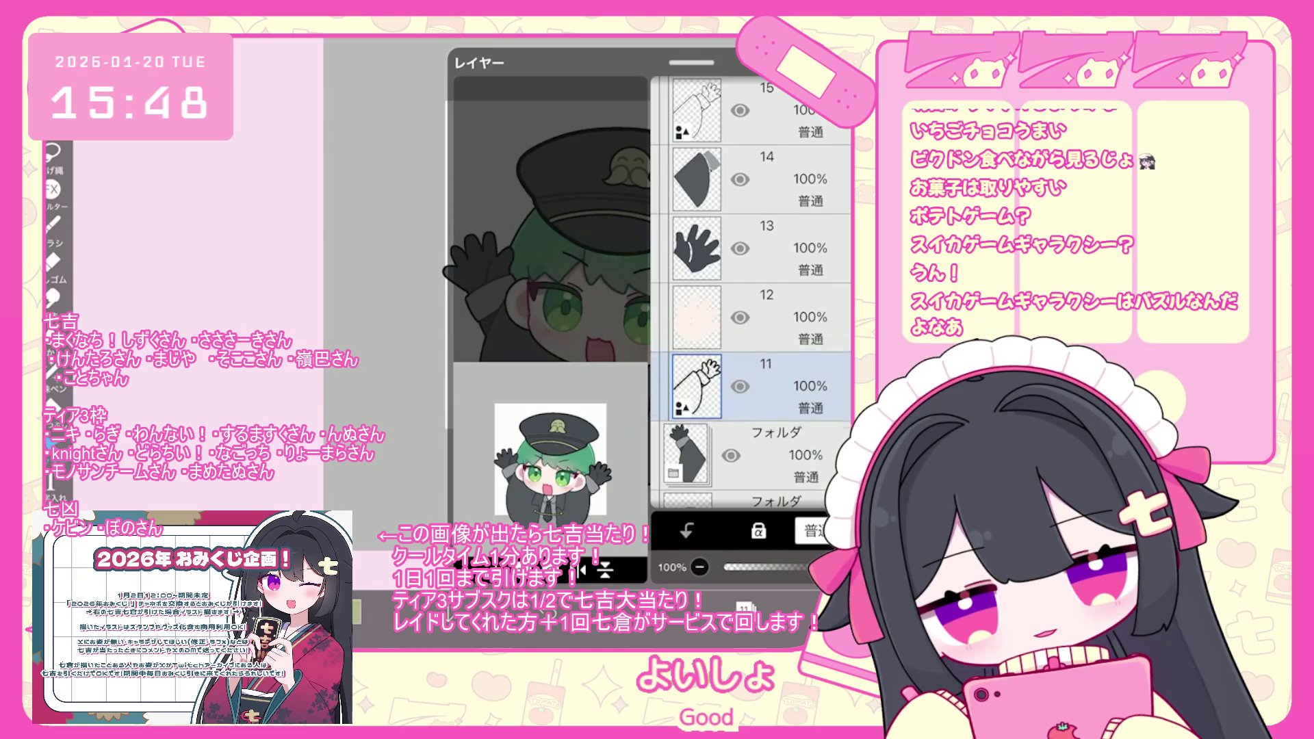
{"action": "scroll", "coordinate": [753, 294], "scroll_direction": "up", "scroll_amount": 5}
{"action": "scroll", "coordinate": [754, 294], "scroll_direction": "down", "scroll_amount": 3}
{"action": "left_click", "coordinate": [774, 291]}
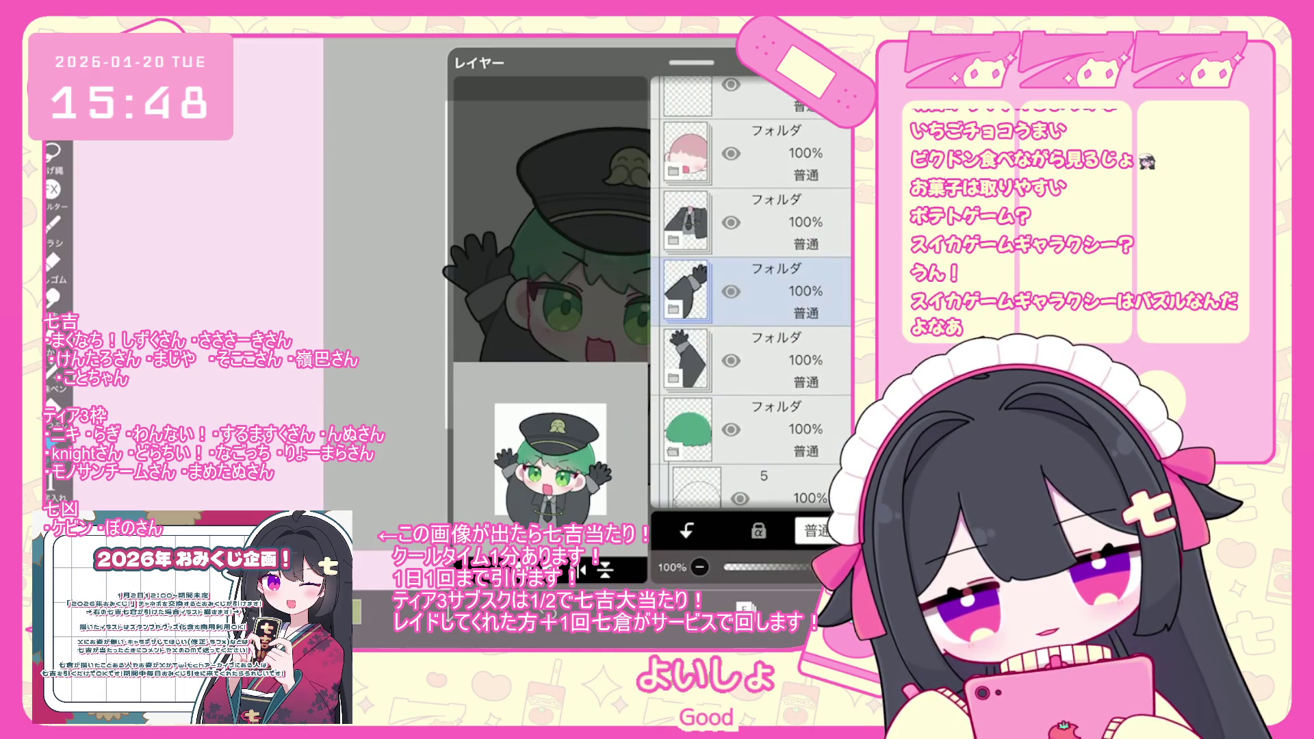
{"action": "left_click", "coordinate": [753, 429]}
{"action": "scroll", "coordinate": [754, 295], "scroll_direction": "down", "scroll_amount": 4}
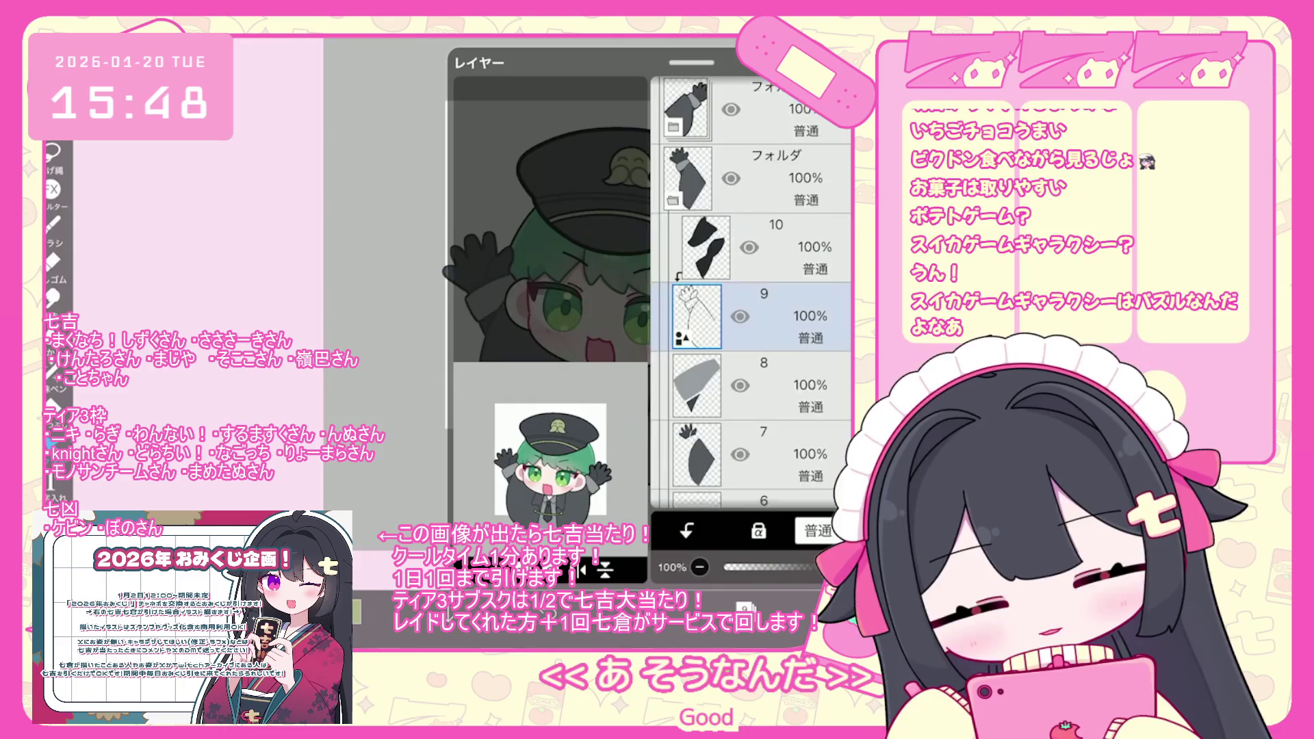
Move the arm line-art layer below the skin layer and draw a grey line across the arm.
{"action": "left_click_drag", "start_coordinate": [835, 175], "coordinate": [835, 383]}
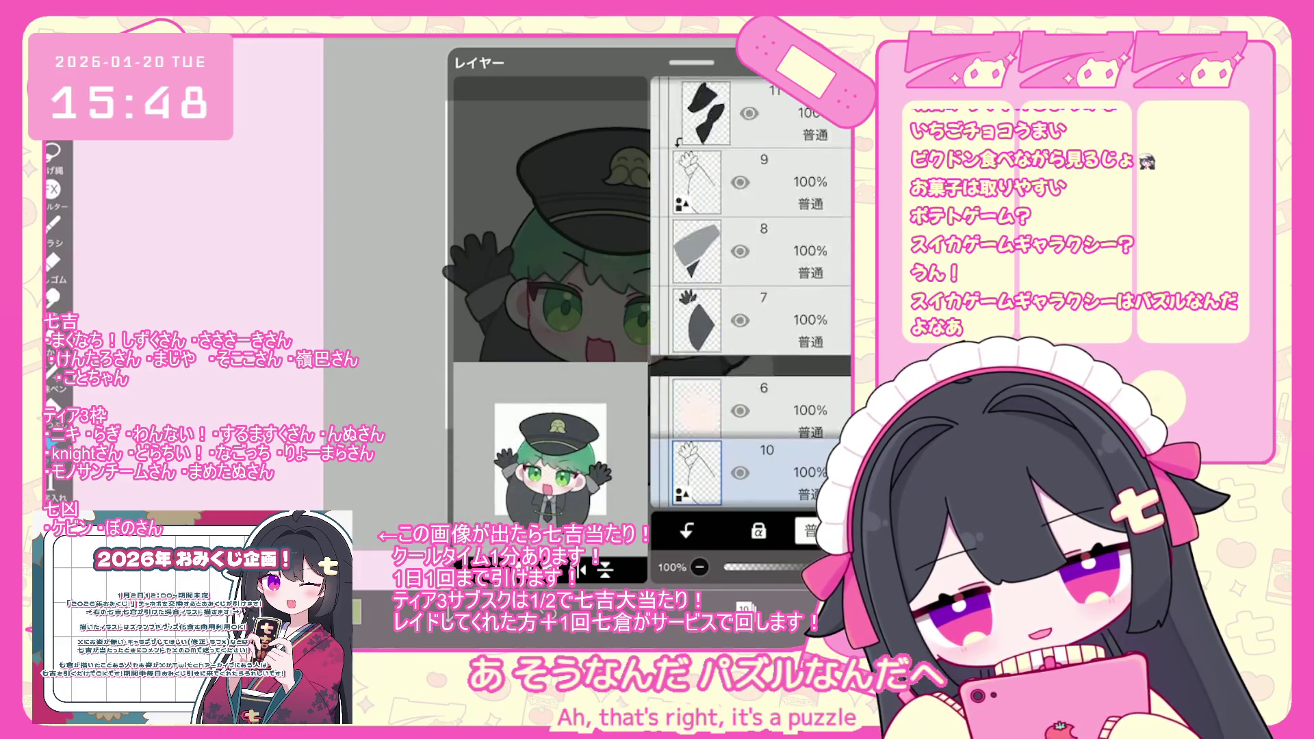
{"action": "left_click_drag", "start_coordinate": [685, 63], "coordinate": [684, 301]}
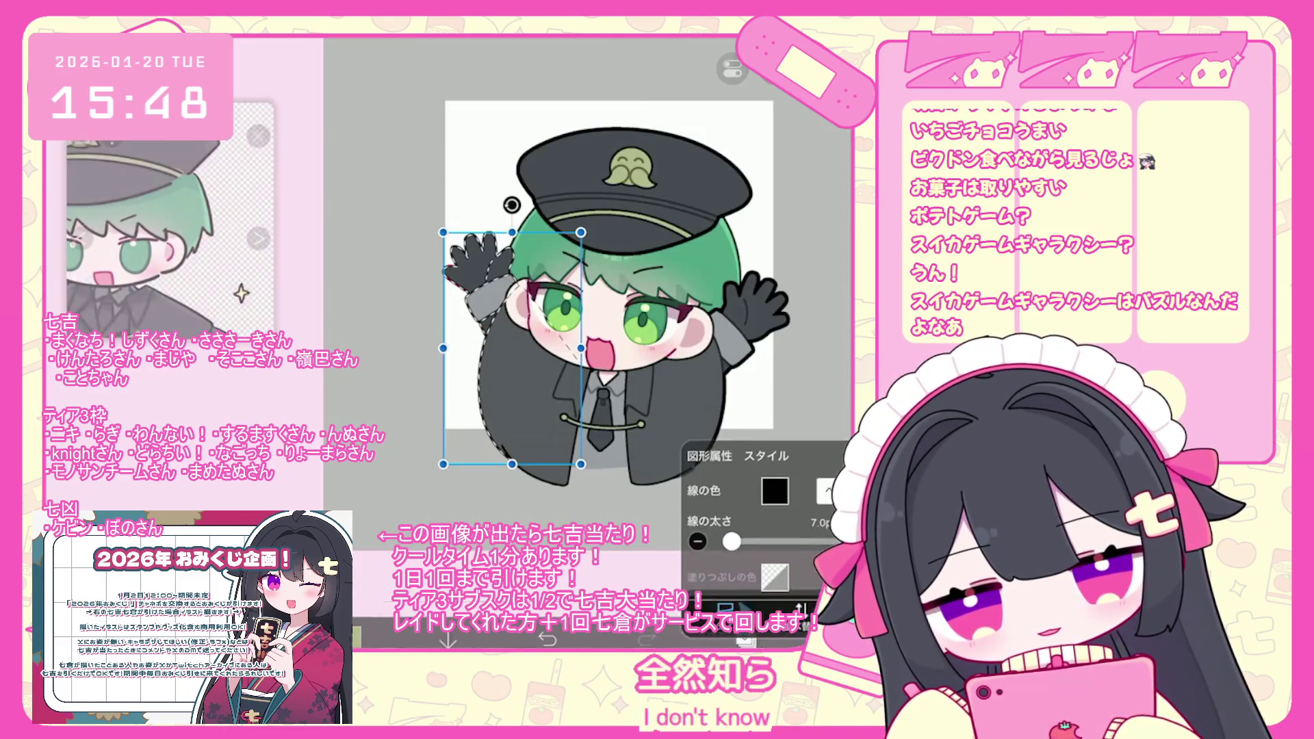
{"action": "left_click_drag", "start_coordinate": [510, 284], "coordinate": [582, 364]}
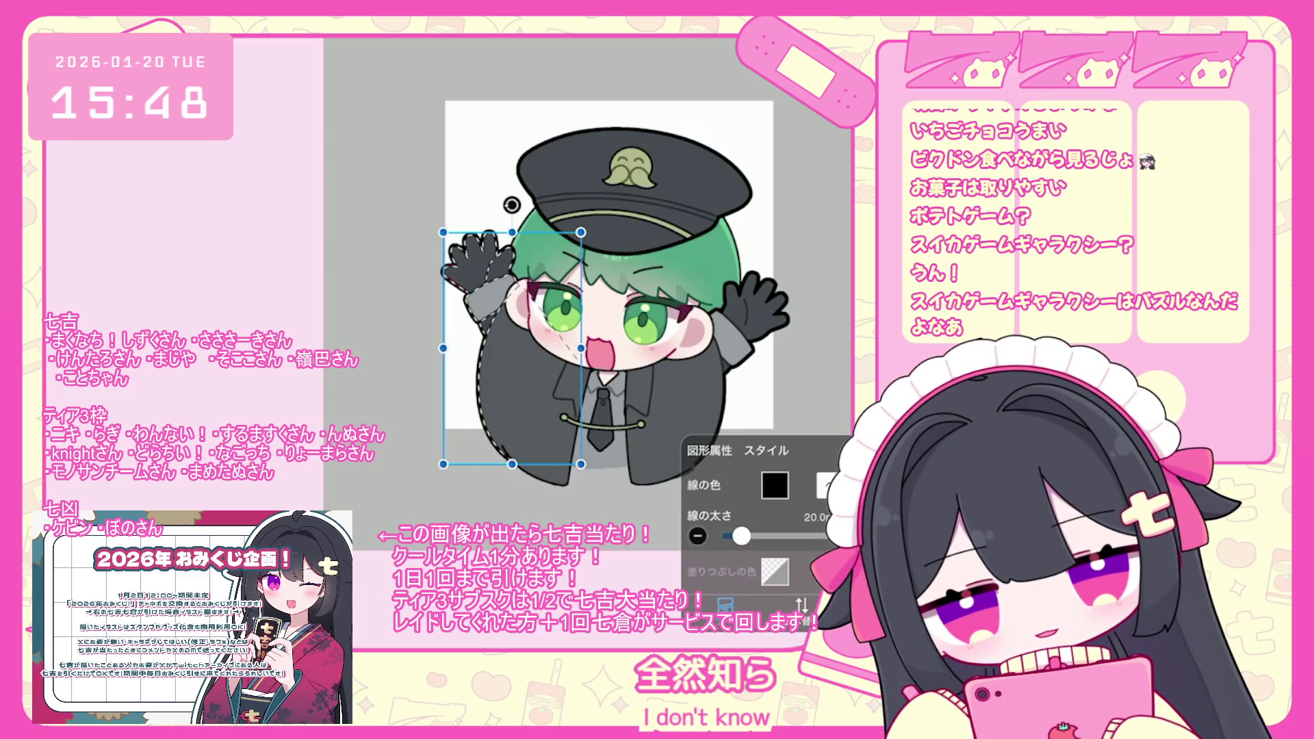
Collapse the arm folder, select hair-outline layer 5, and bring up the shape's stroke and fill settings.
{"action": "scroll", "coordinate": [753, 287], "scroll_direction": "up", "scroll_amount": 3}
{"action": "left_click", "coordinate": [753, 255]}
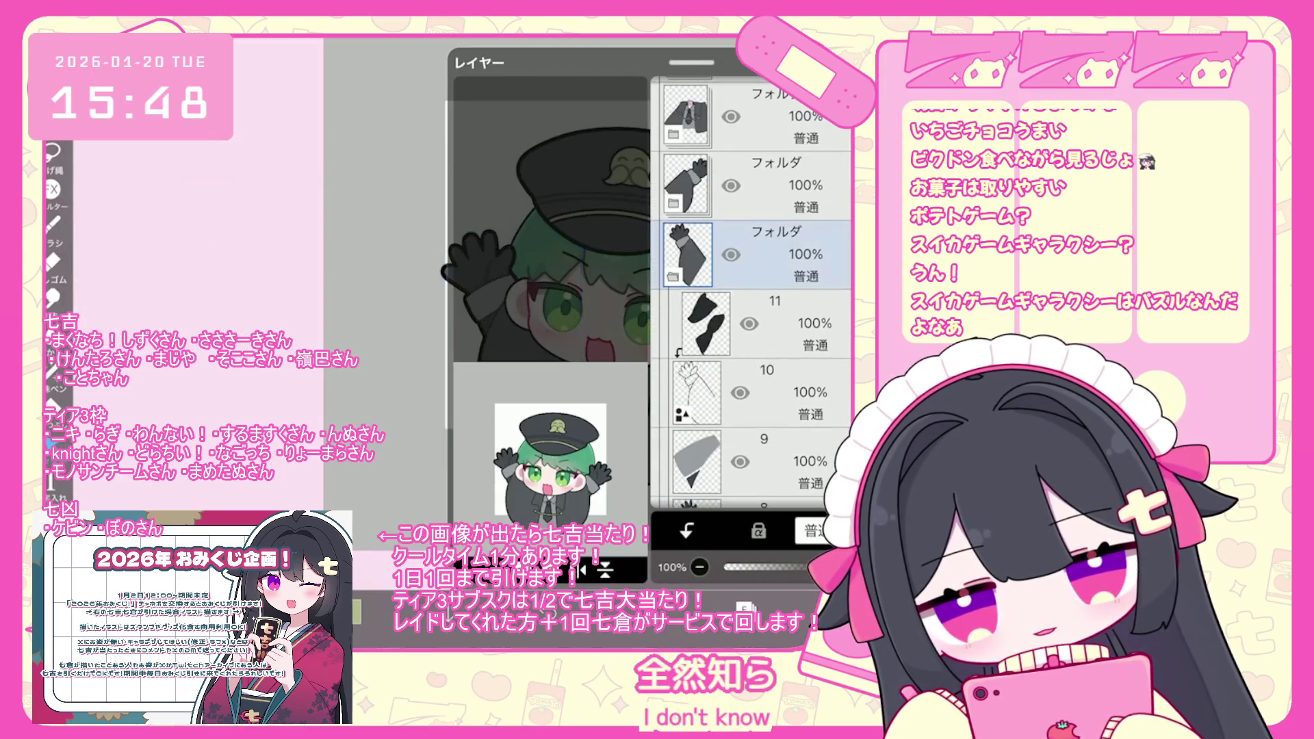
{"action": "left_click", "coordinate": [673, 276]}
{"action": "left_click", "coordinate": [760, 363]}
{"action": "left_click", "coordinate": [466, 570]}
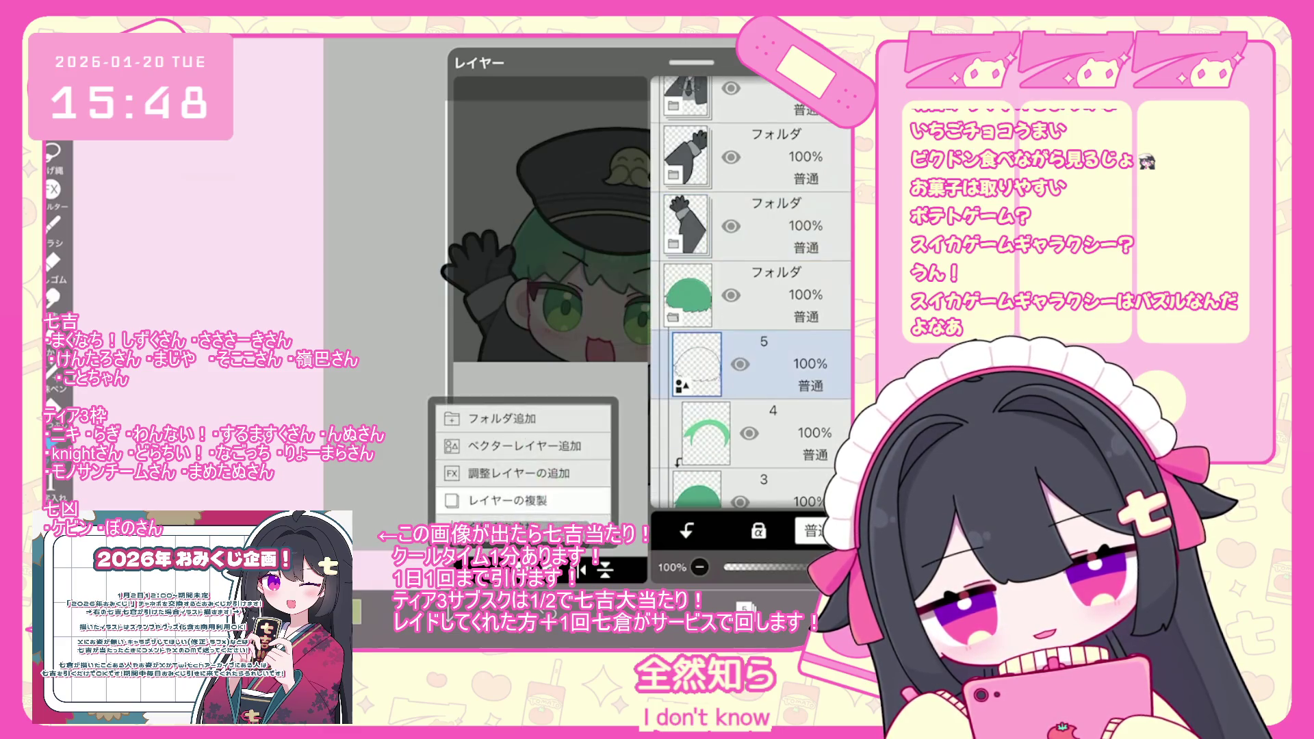
{"action": "scroll", "coordinate": [750, 401], "scroll_direction": "up", "scroll_amount": 2}
{"action": "left_click", "coordinate": [548, 205]}
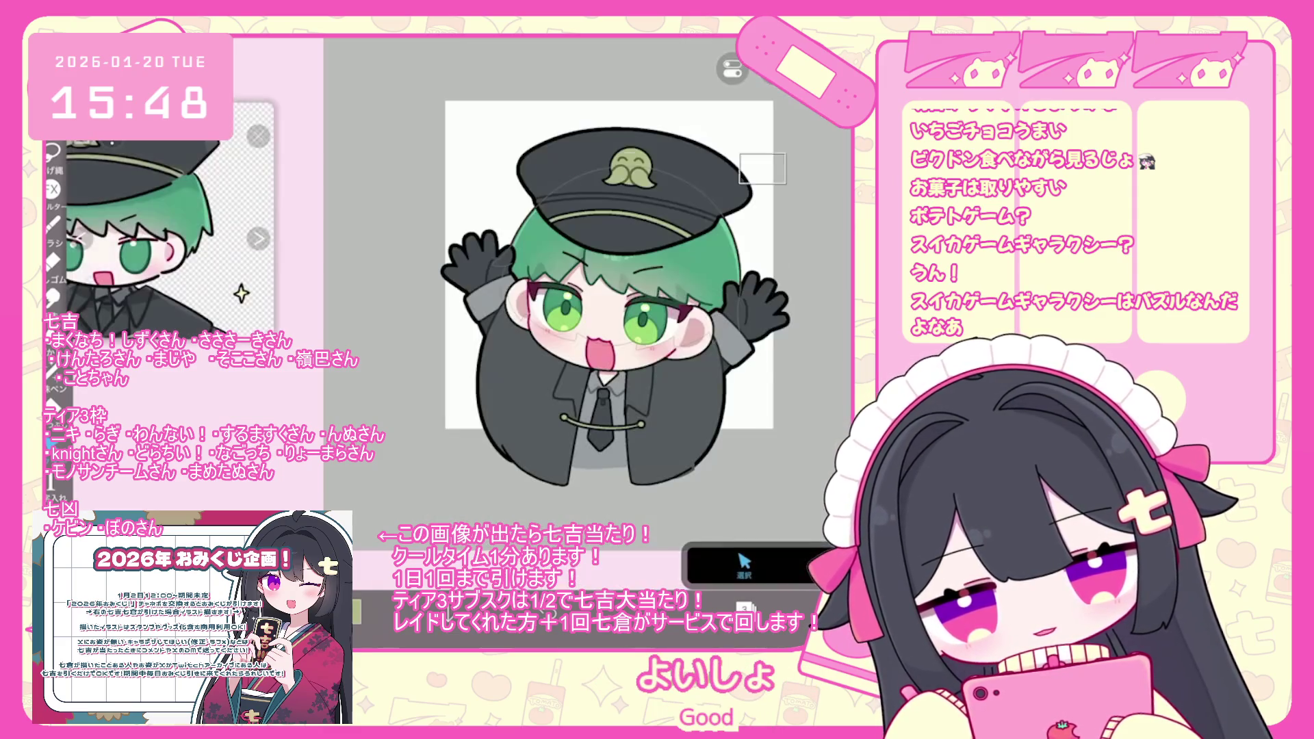
{"action": "left_click", "coordinate": [616, 368]}
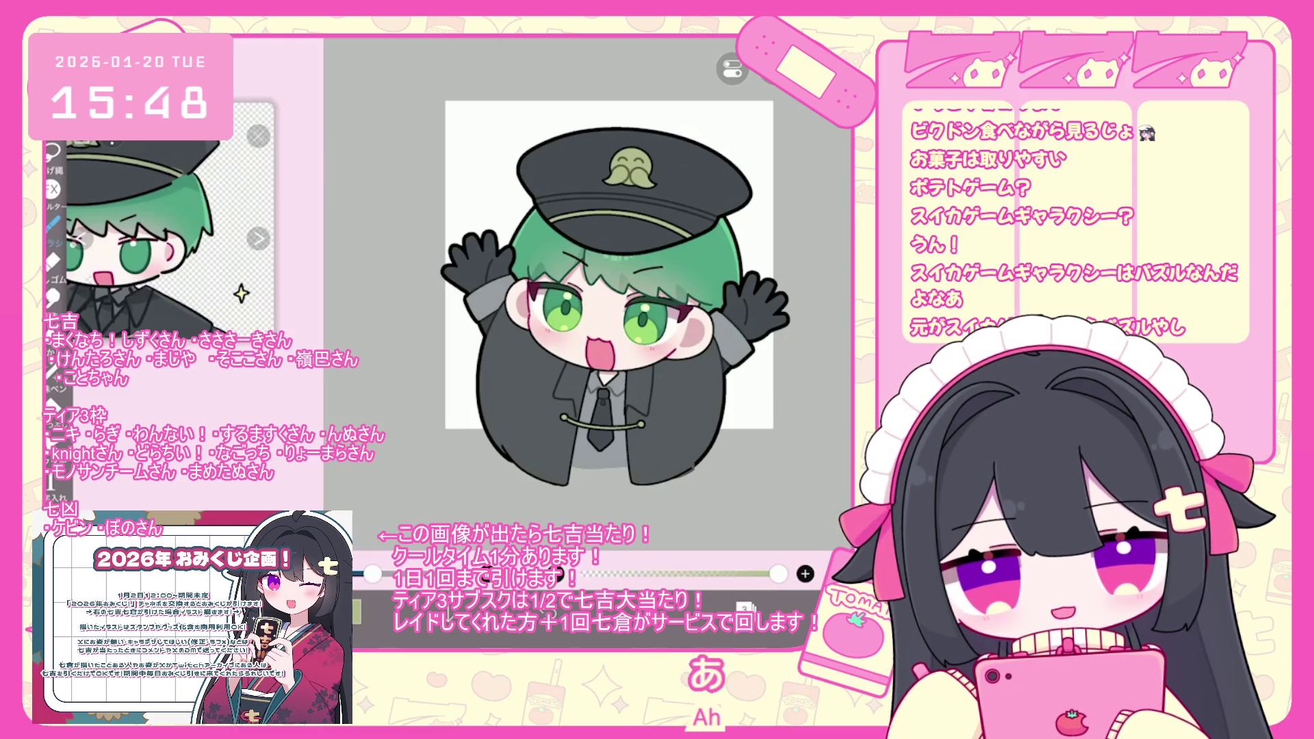
Expand the shape folder, duplicate ellipse layer 30, and move the copy down.
{"action": "scroll", "coordinate": [493, 288], "scroll_direction": "up", "scroll_amount": 2}
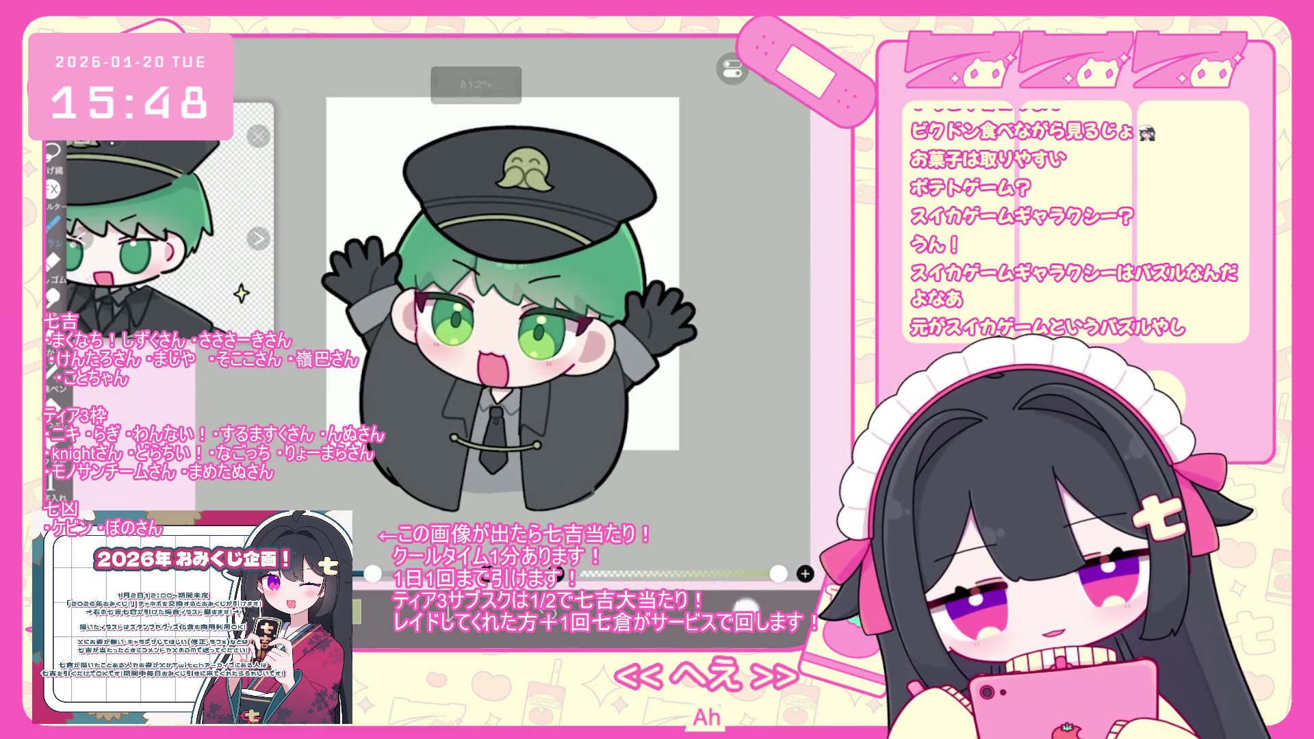
{"action": "scroll", "coordinate": [753, 295], "scroll_direction": "up", "scroll_amount": 5}
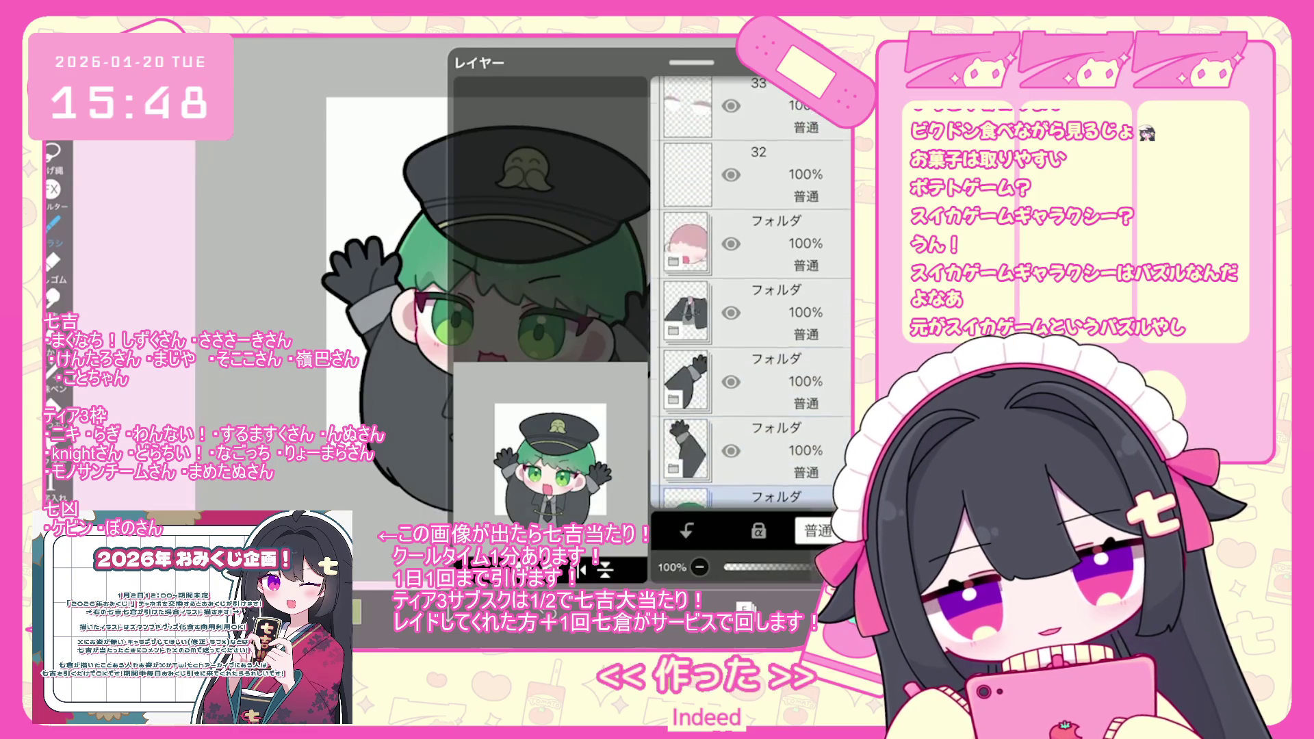
{"action": "left_click", "coordinate": [773, 243]}
{"action": "left_click", "coordinate": [788, 370]}
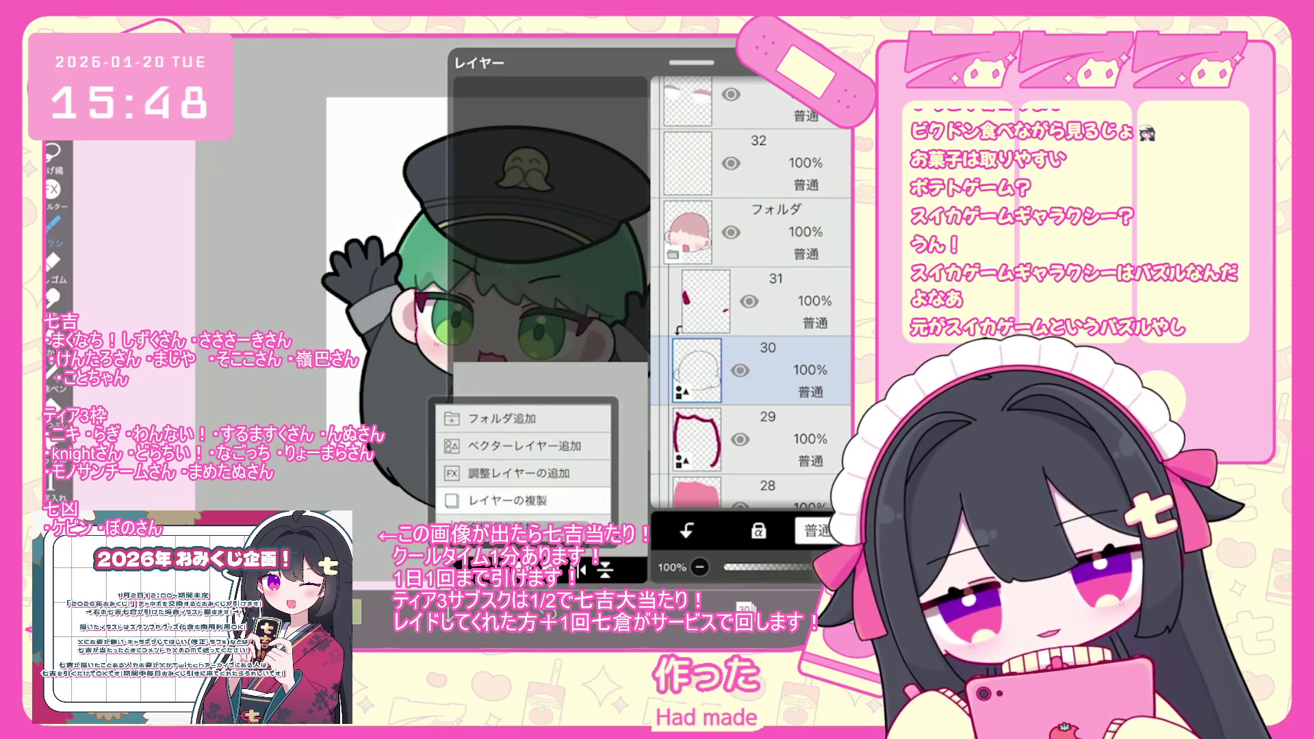
{"action": "left_click", "coordinate": [506, 500]}
{"action": "left_click_drag", "start_coordinate": [808, 301], "coordinate": [808, 315]}
Adjust the ellipse shape over the face and finish editing it.
{"action": "left_click_drag", "start_coordinate": [391, 199], "coordinate": [615, 388]}
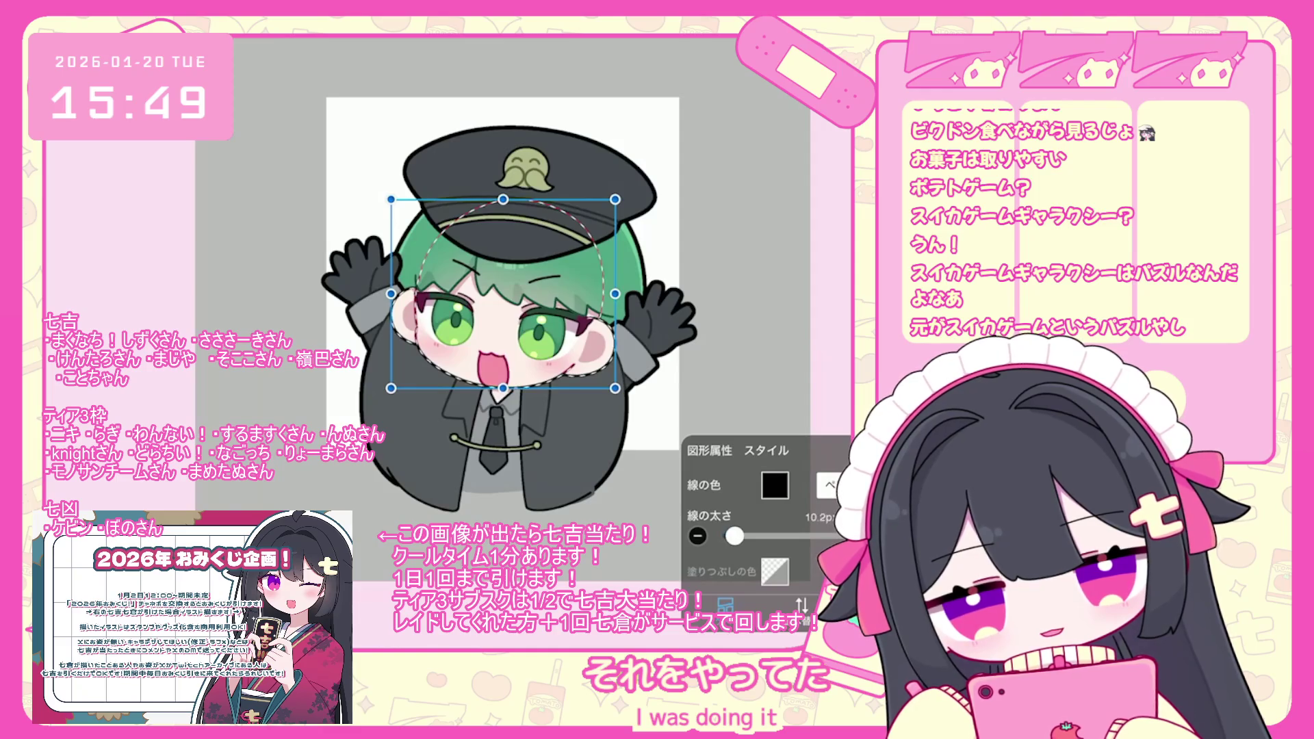
{"action": "left_click", "coordinate": [503, 171]}
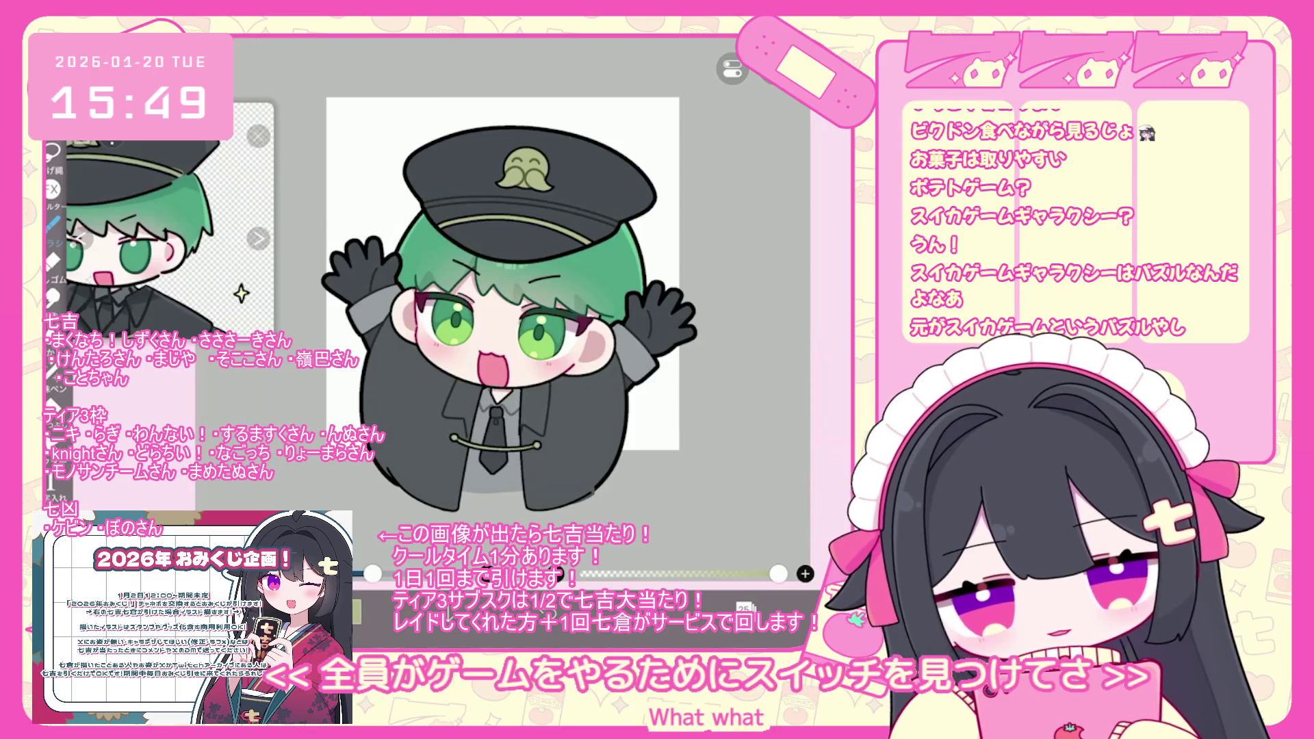
{"action": "scroll", "coordinate": [514, 298], "scroll_direction": "up", "scroll_amount": 2}
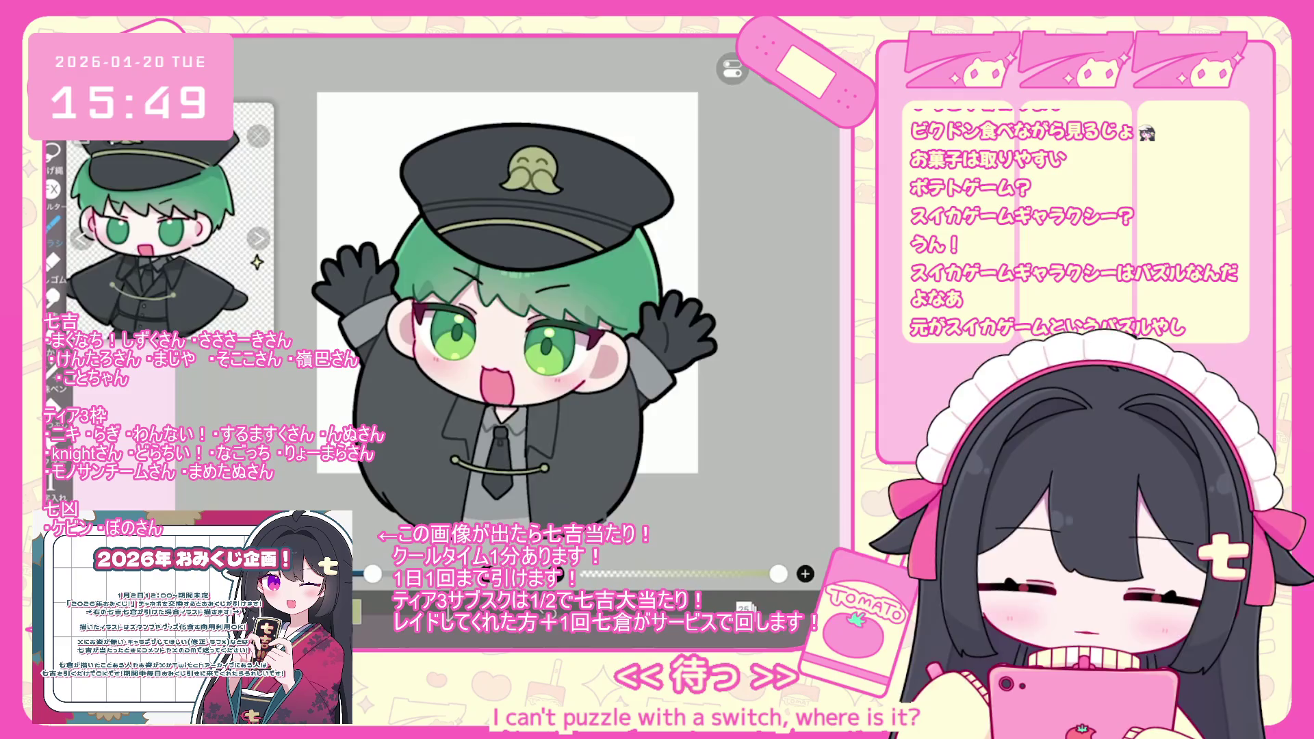
{"action": "left_click", "coordinate": [745, 607]}
Select layer 23 and switch to the 7.0 px Pen (Hard) brush.
{"action": "left_click", "coordinate": [767, 430]}
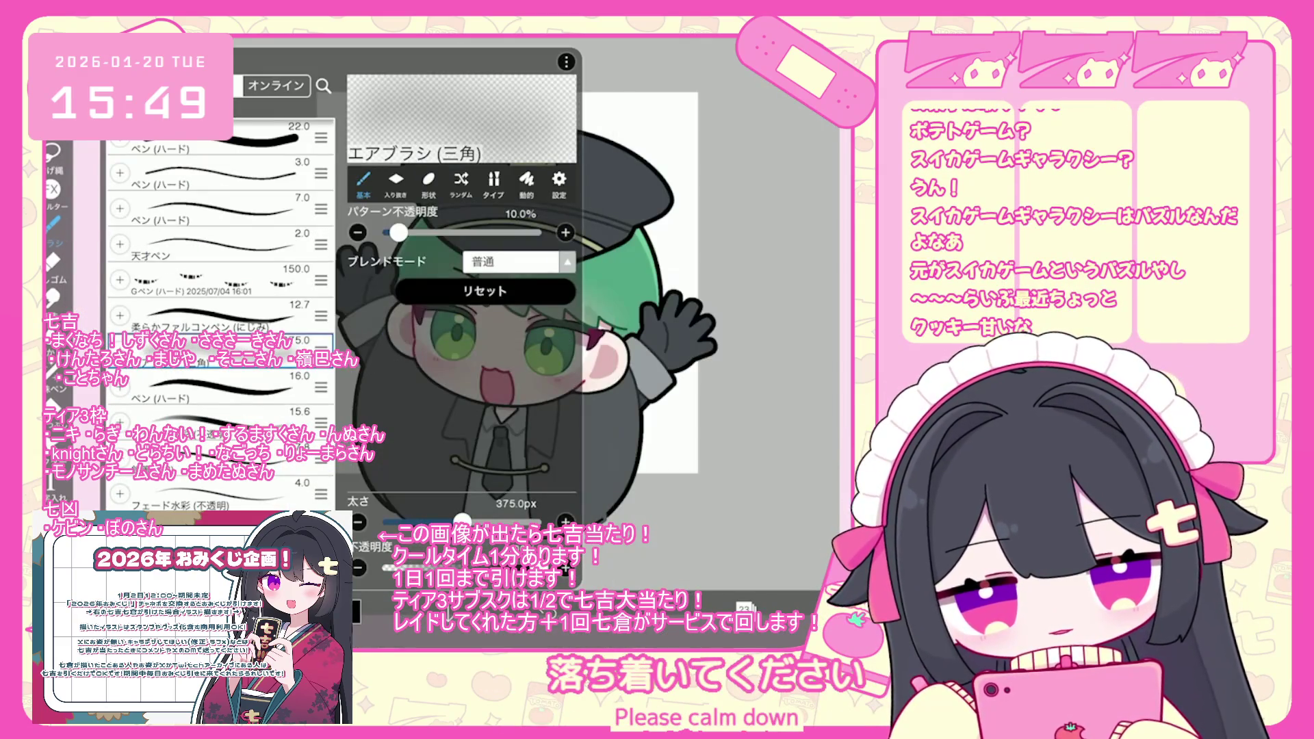
{"action": "left_click", "coordinate": [219, 226]}
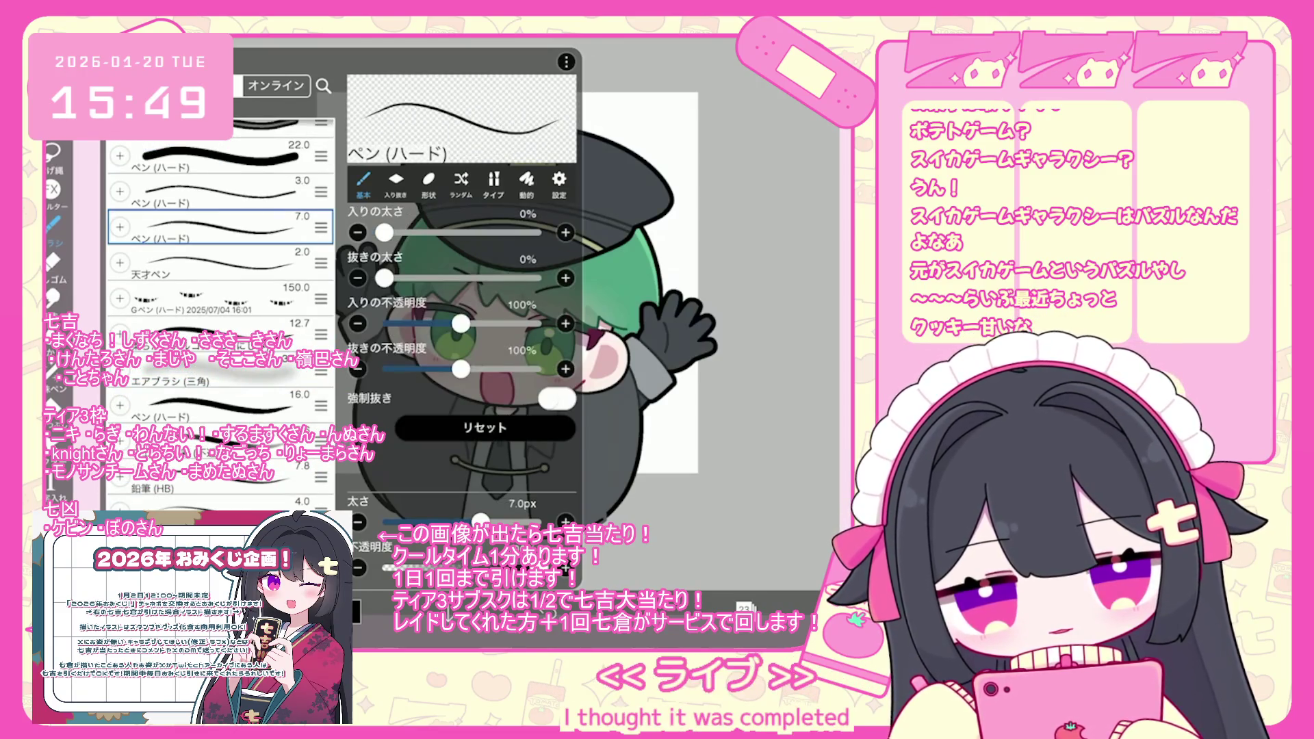
{"action": "scroll", "coordinate": [493, 294], "scroll_direction": "up", "scroll_amount": 3}
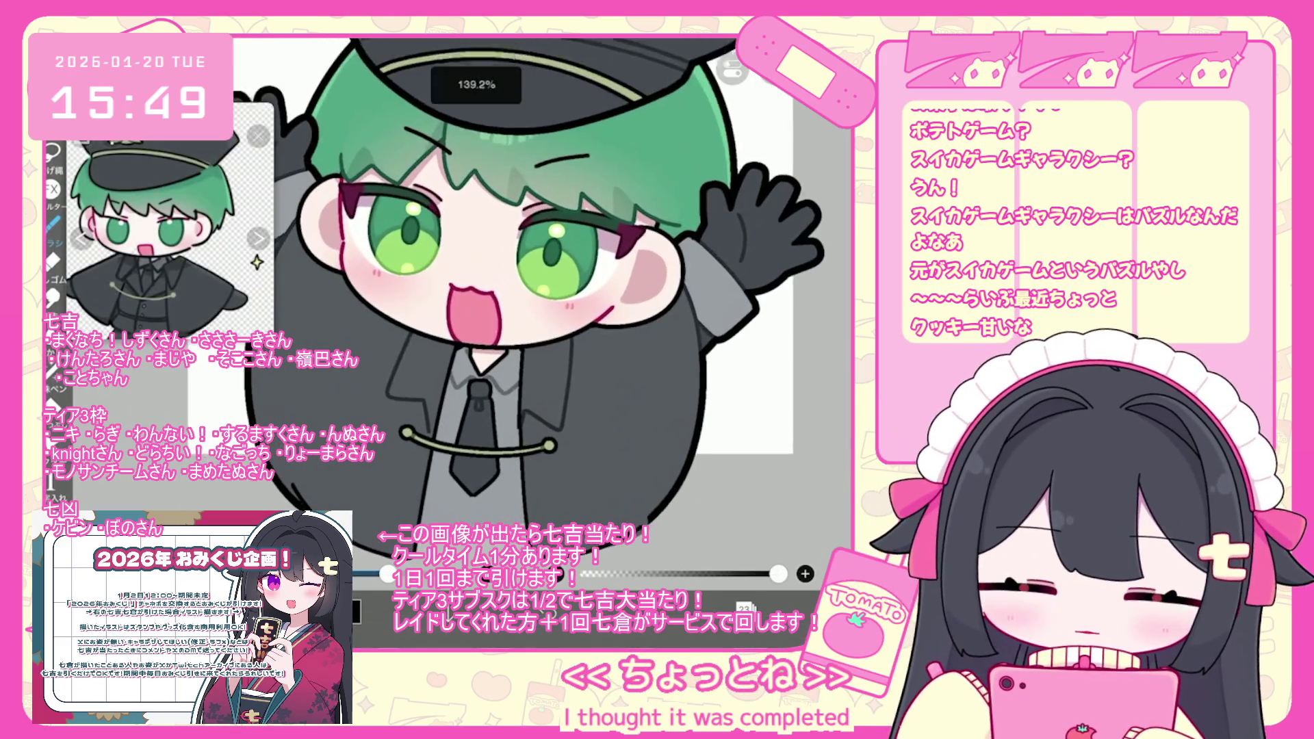
{"action": "scroll", "coordinate": [541, 302], "scroll_direction": "up", "scroll_amount": 2}
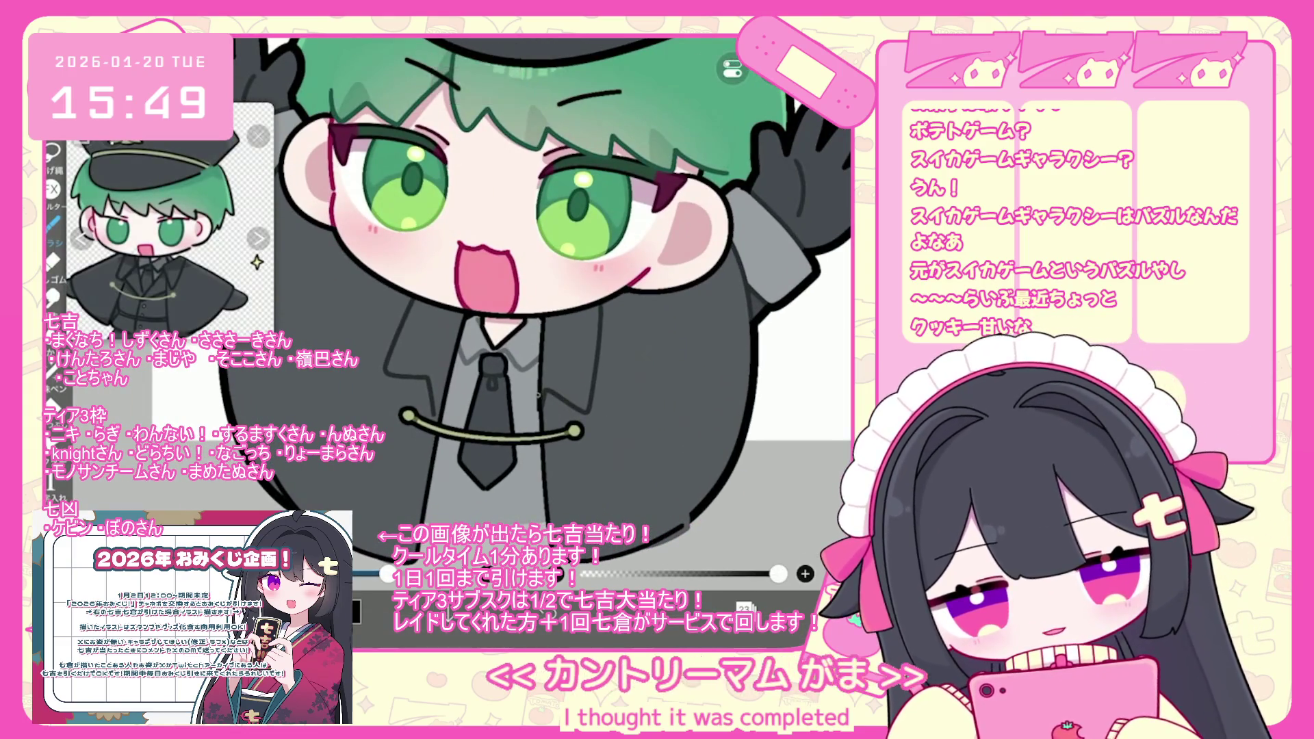
Draw diagonal pen lines across the tie and coat, undoing the unwanted strokes.
{"action": "key", "text": "ctrl+z"}
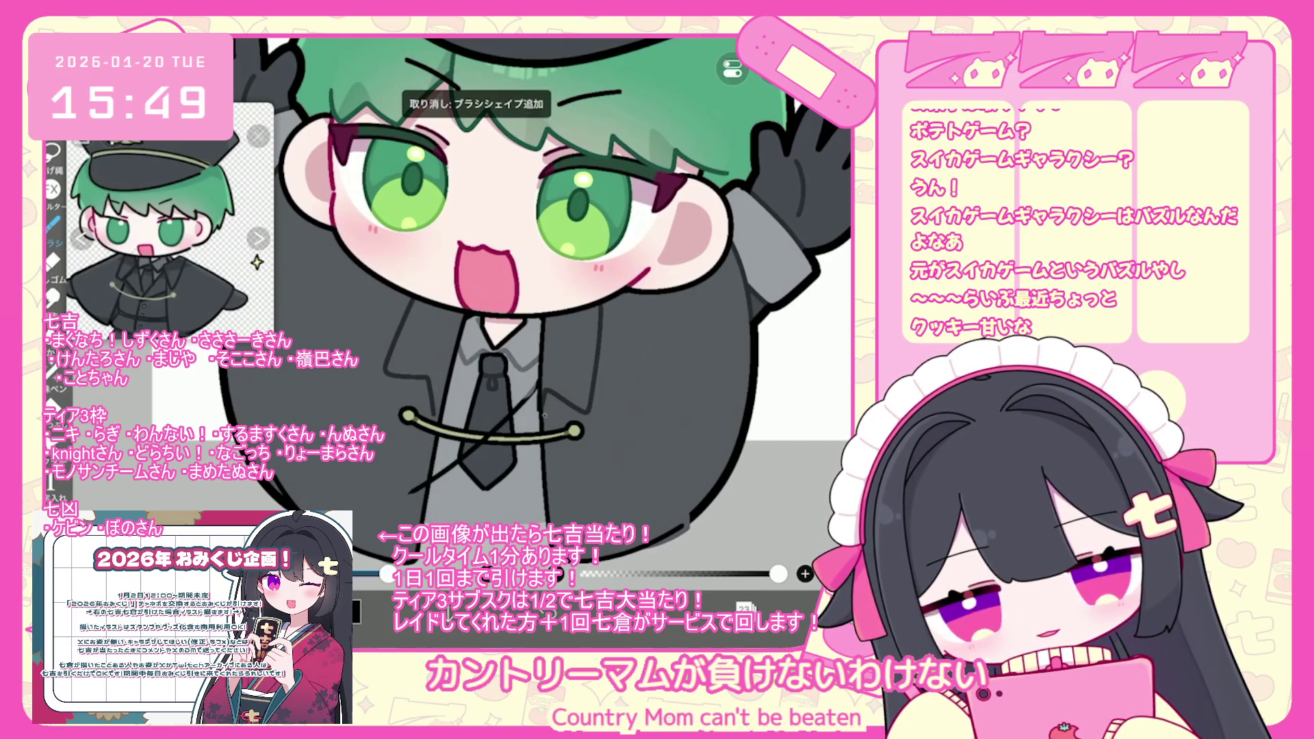
{"action": "left_click_drag", "start_coordinate": [537, 420], "coordinate": [430, 503]}
{"action": "left_click_drag", "start_coordinate": [538, 407], "coordinate": [427, 508]}
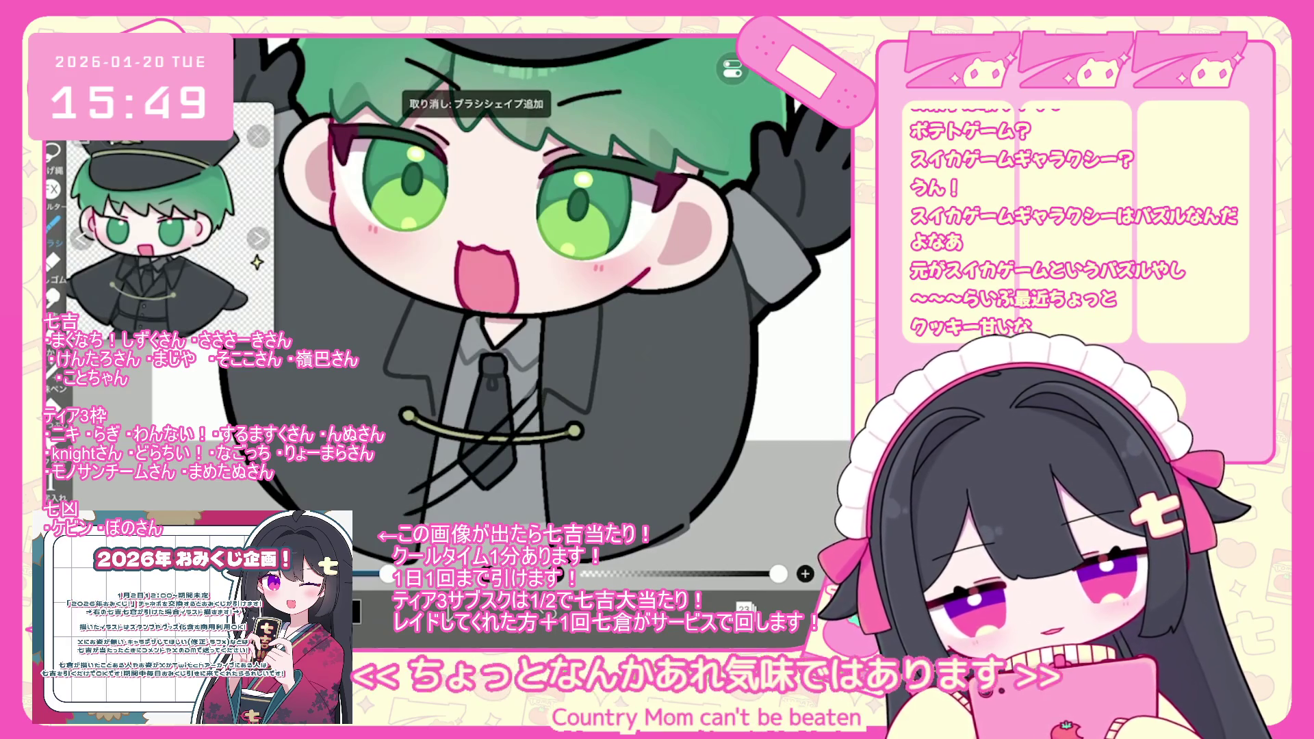
{"action": "key", "text": "ctrl+z"}
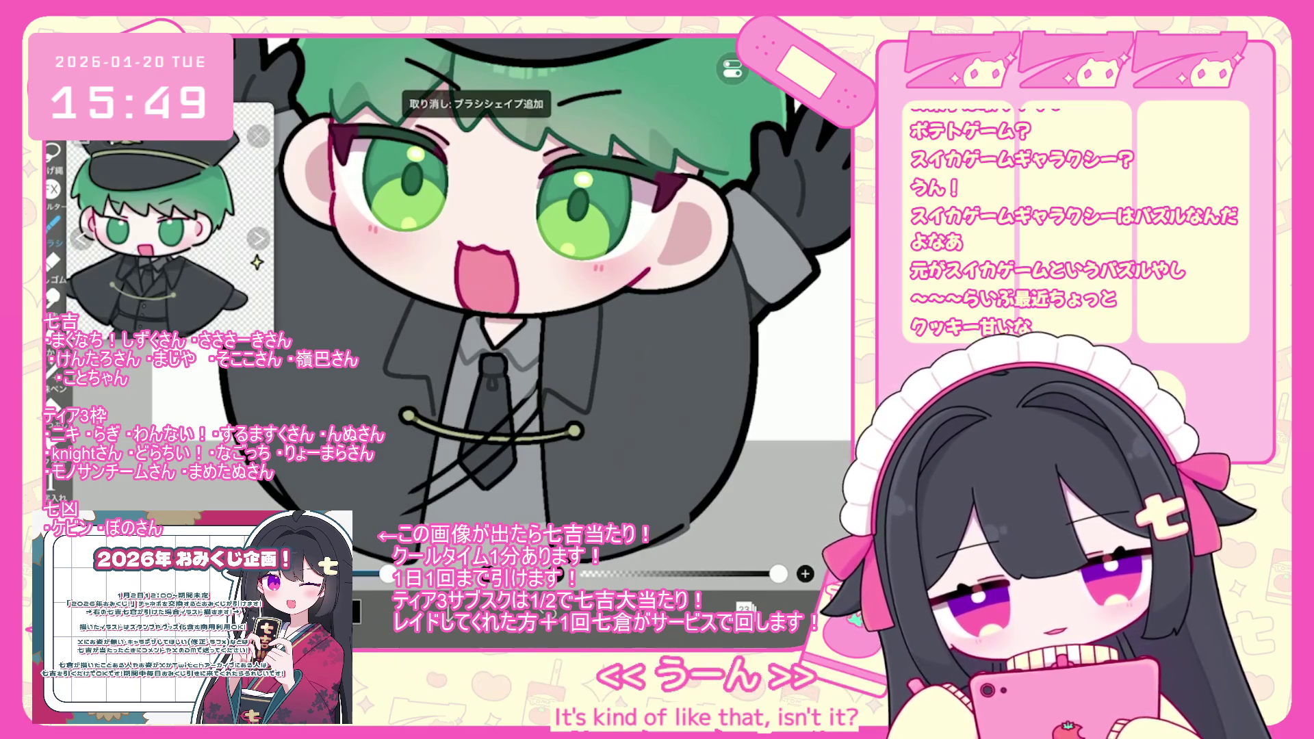
{"action": "scroll", "coordinate": [541, 308], "scroll_direction": "up", "scroll_amount": 2}
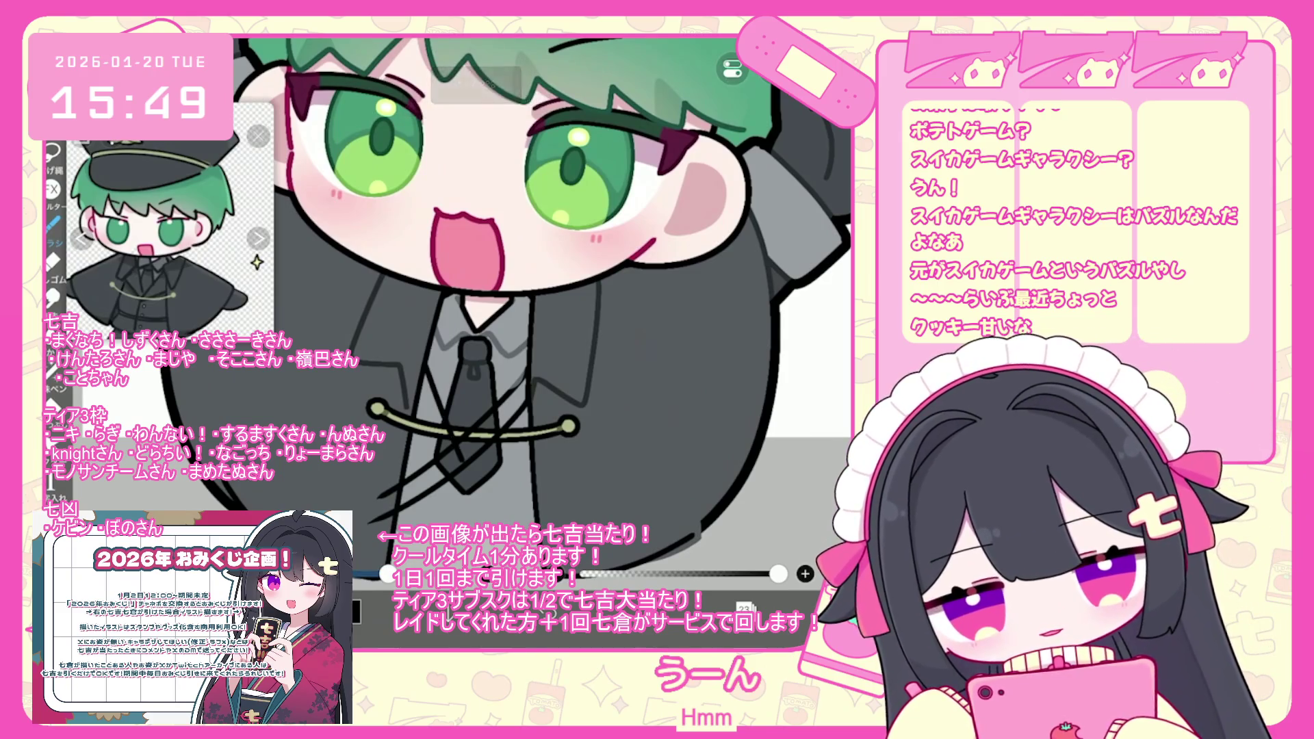
{"action": "key", "text": "ctrl+z"}
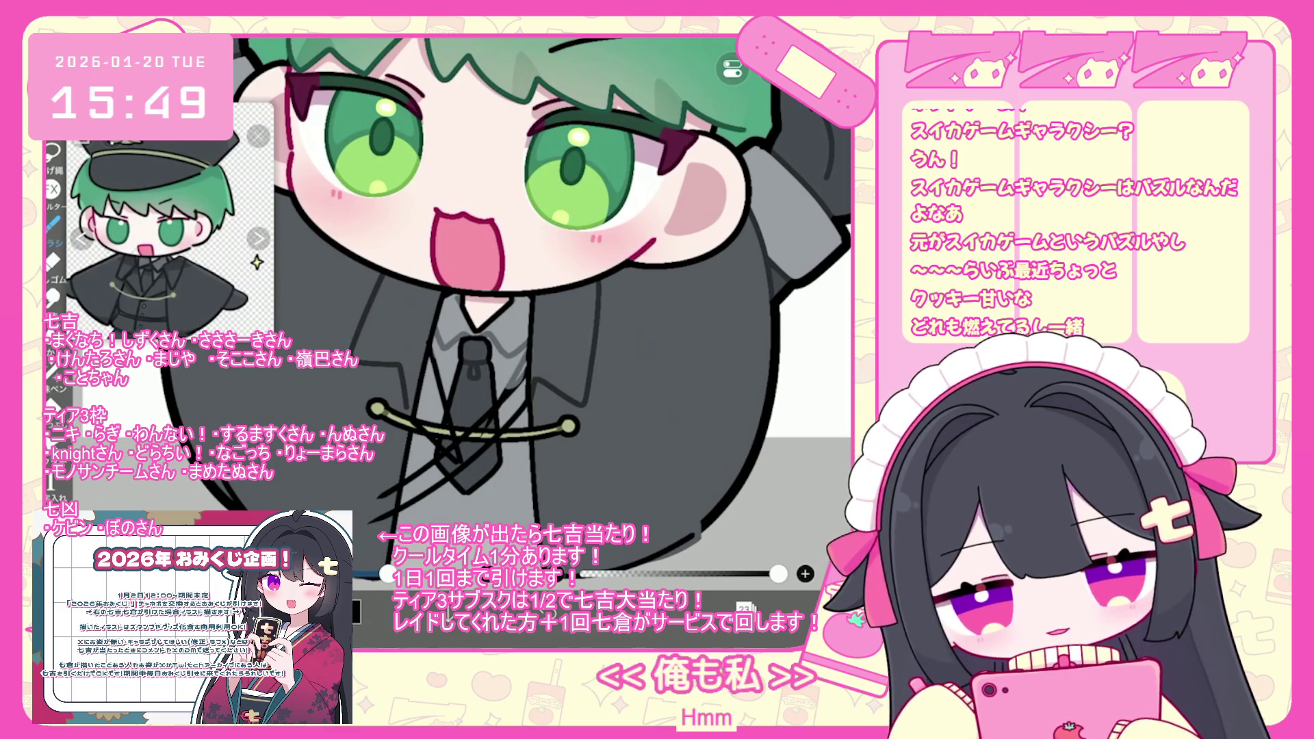
{"action": "scroll", "coordinate": [541, 328], "scroll_direction": "up", "scroll_amount": 2}
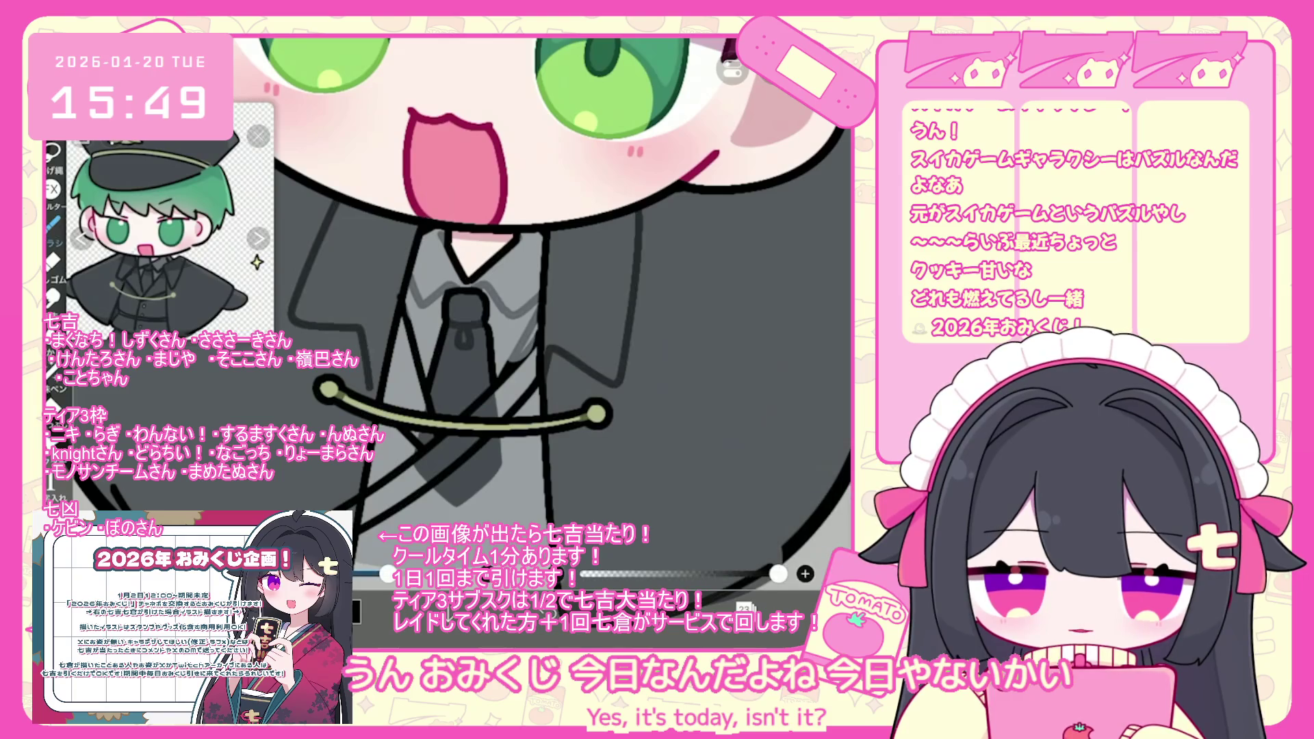
Draw small round button circles on the jacket front.
{"action": "scroll", "coordinate": [541, 308], "scroll_direction": "down", "scroll_amount": 3}
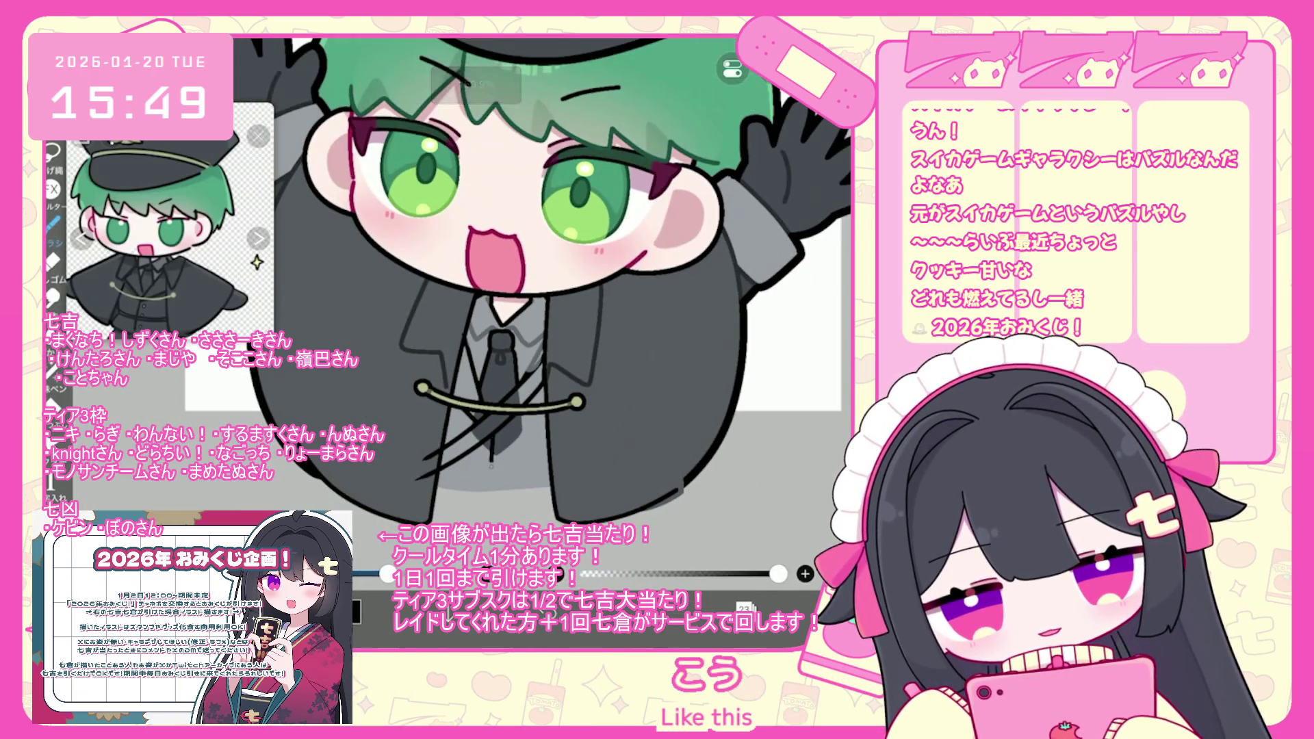
{"action": "scroll", "coordinate": [541, 285], "scroll_direction": "up", "scroll_amount": 2}
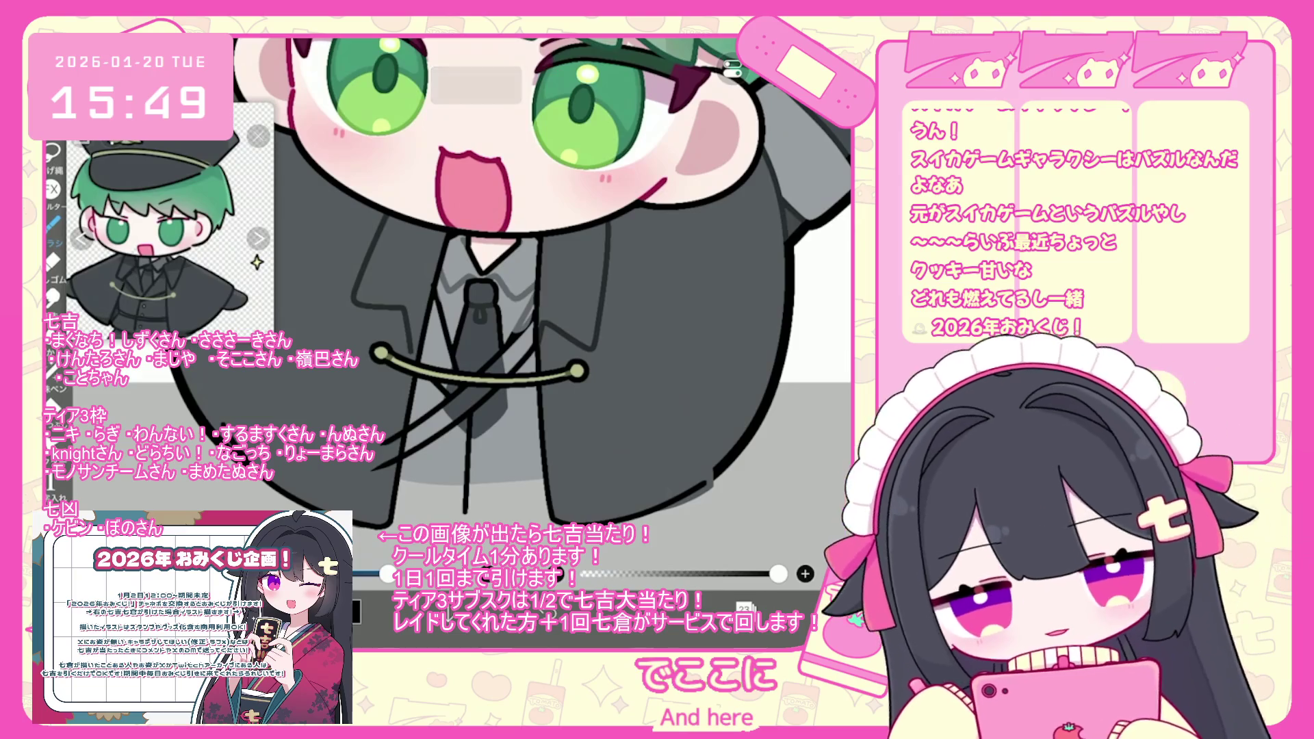
{"action": "left_click_drag", "start_coordinate": [487, 425], "coordinate": [490, 433]}
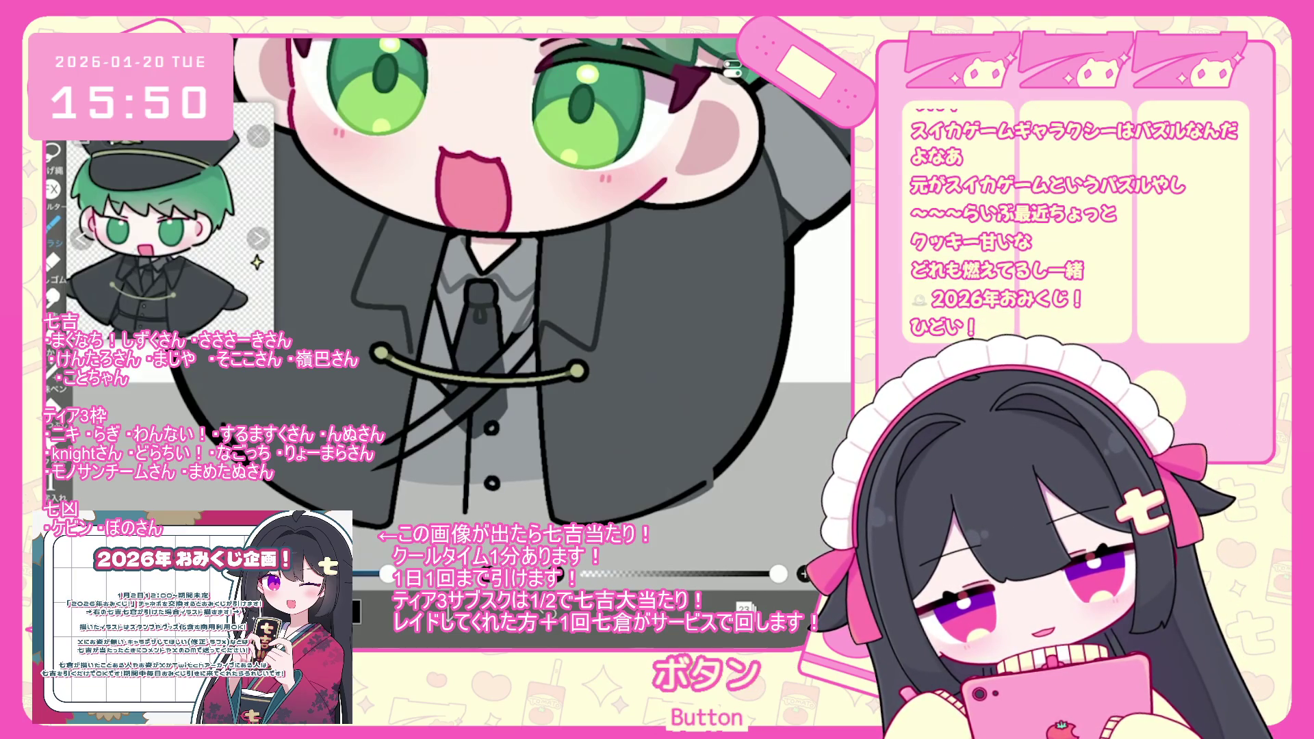
{"action": "left_click_drag", "start_coordinate": [486, 487], "coordinate": [491, 482]}
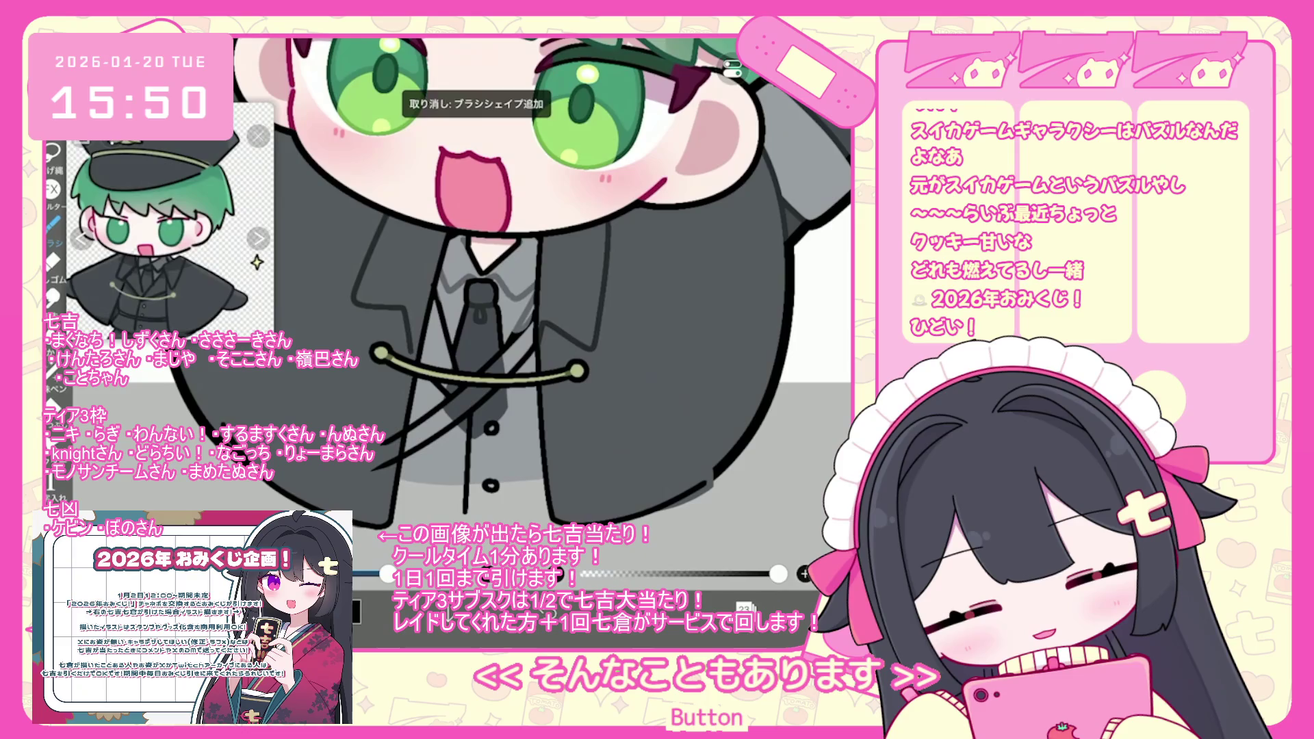
{"action": "scroll", "coordinate": [506, 273], "scroll_direction": "down", "scroll_amount": 3}
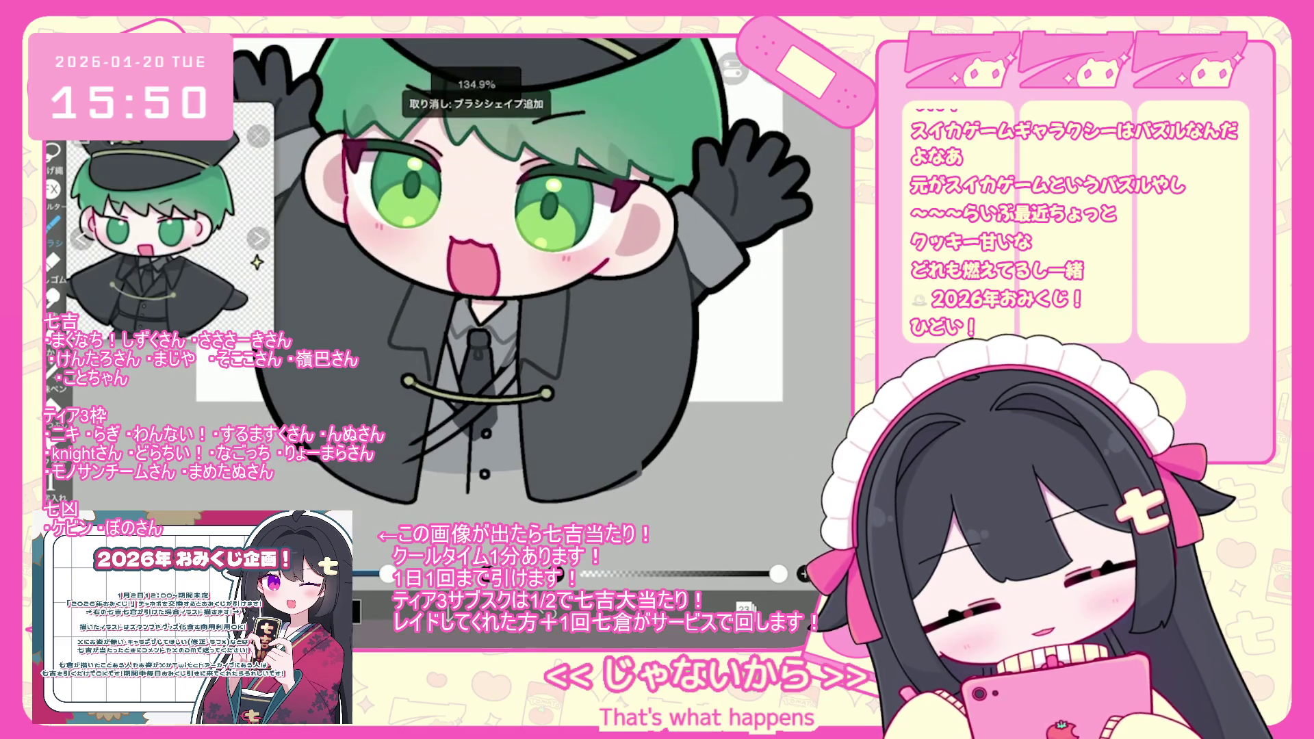
{"action": "scroll", "coordinate": [479, 274], "scroll_direction": "up", "scroll_amount": 2}
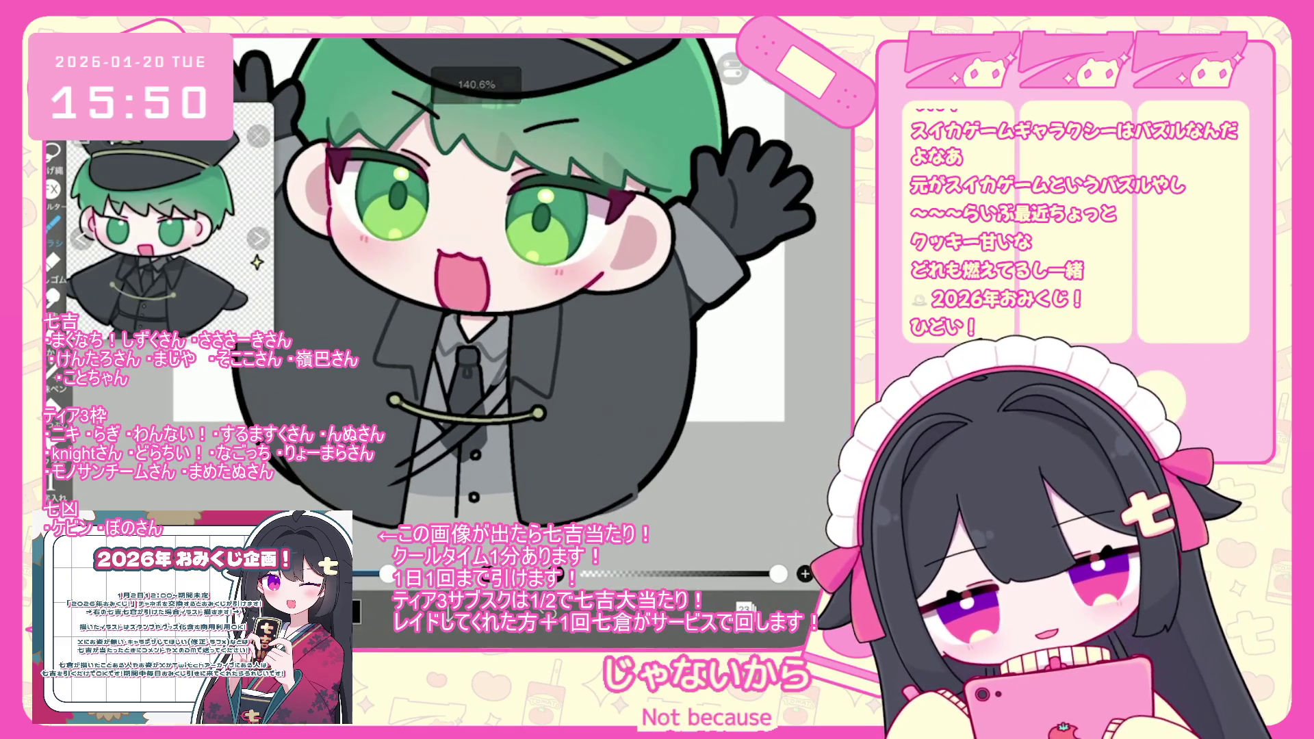
Add a new empty layer 22 below the line art, then select sketch layer 24.
{"action": "left_click", "coordinate": [744, 606]}
{"action": "left_click", "coordinate": [767, 356]}
{"action": "left_click", "coordinate": [766, 425]}
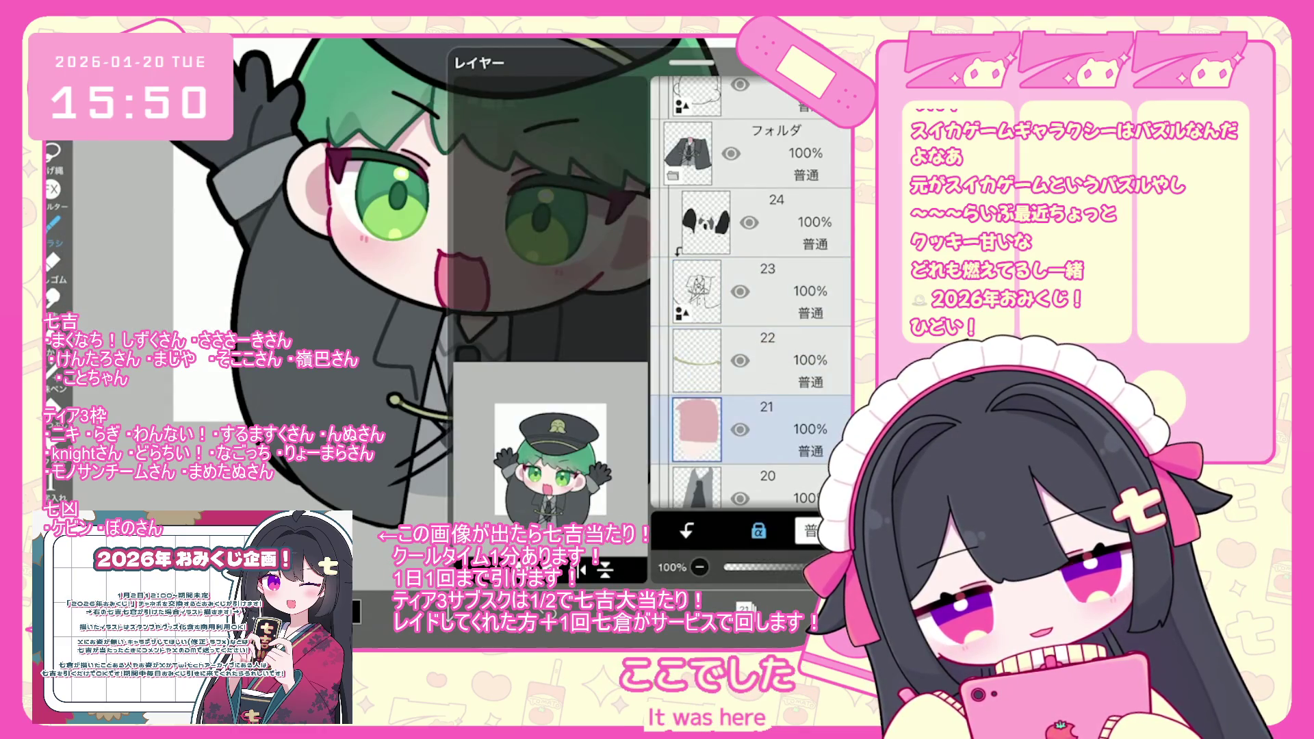
{"action": "left_click", "coordinate": [659, 96]}
{"action": "left_click", "coordinate": [745, 607]}
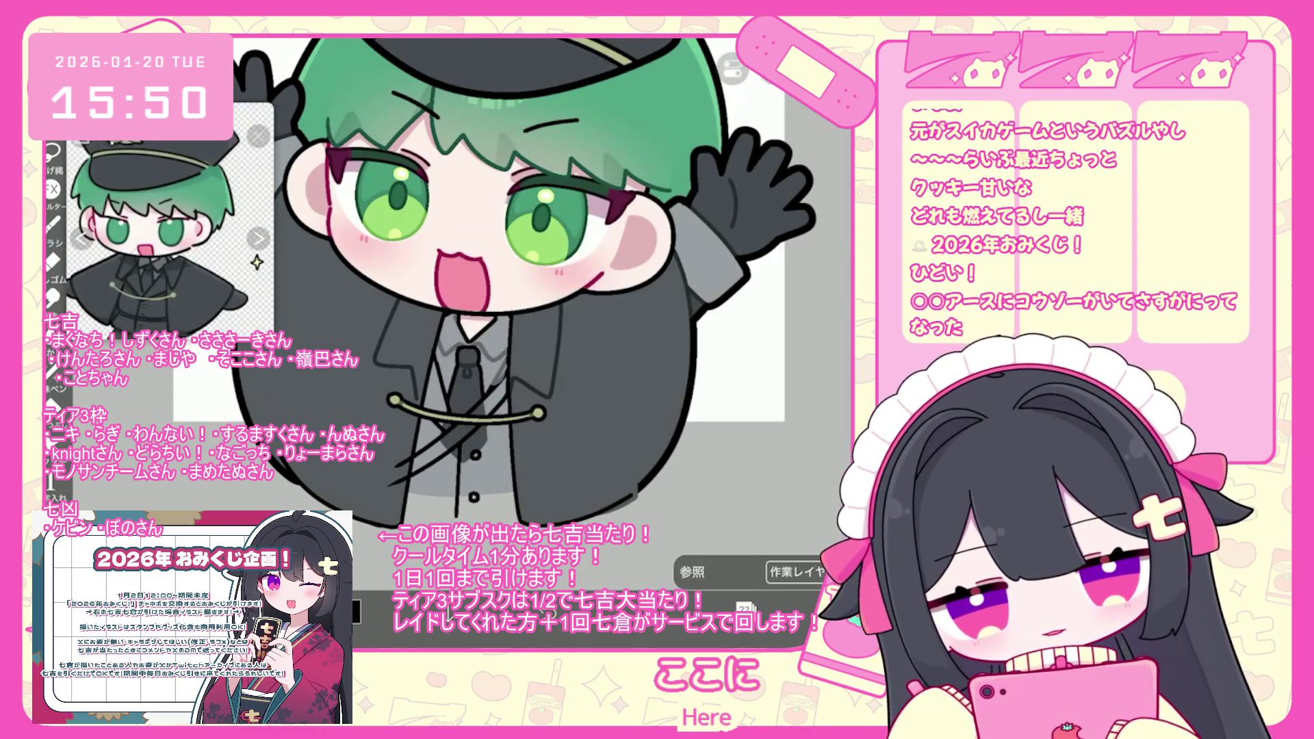
{"action": "left_click", "coordinate": [744, 606]}
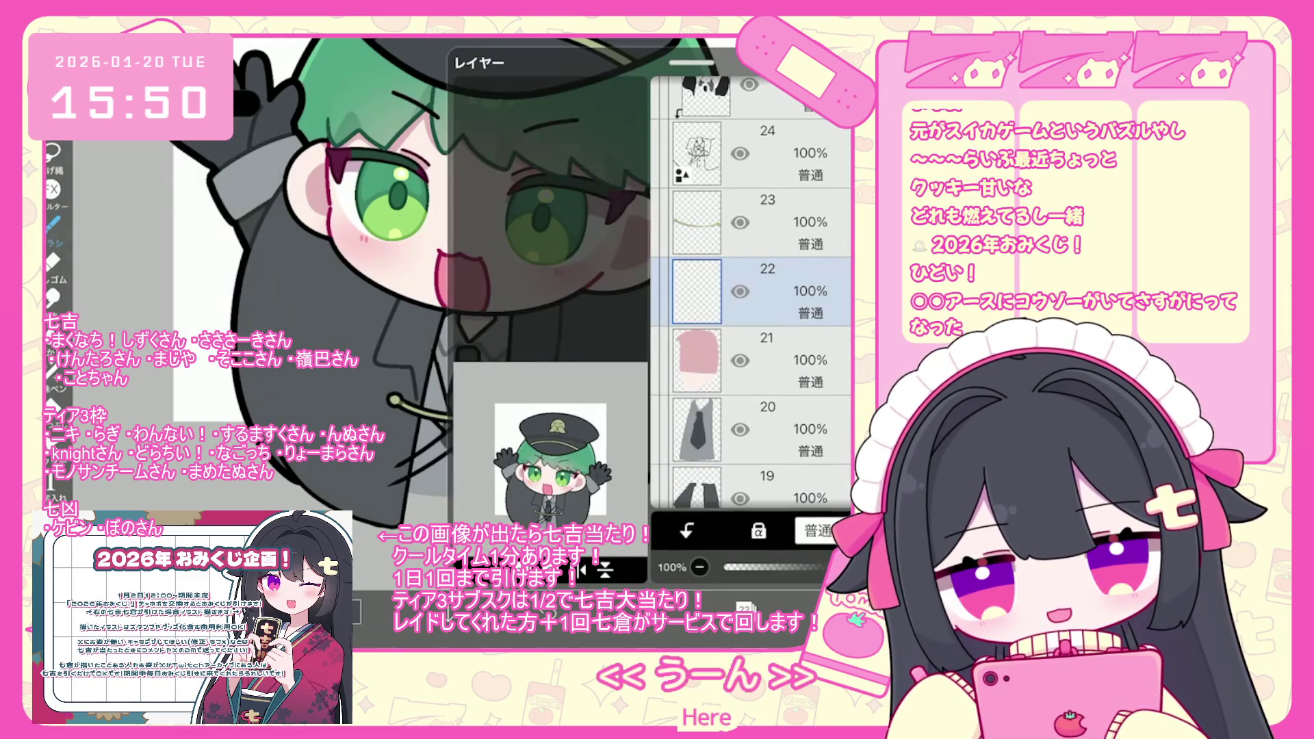
{"action": "left_click", "coordinate": [767, 154]}
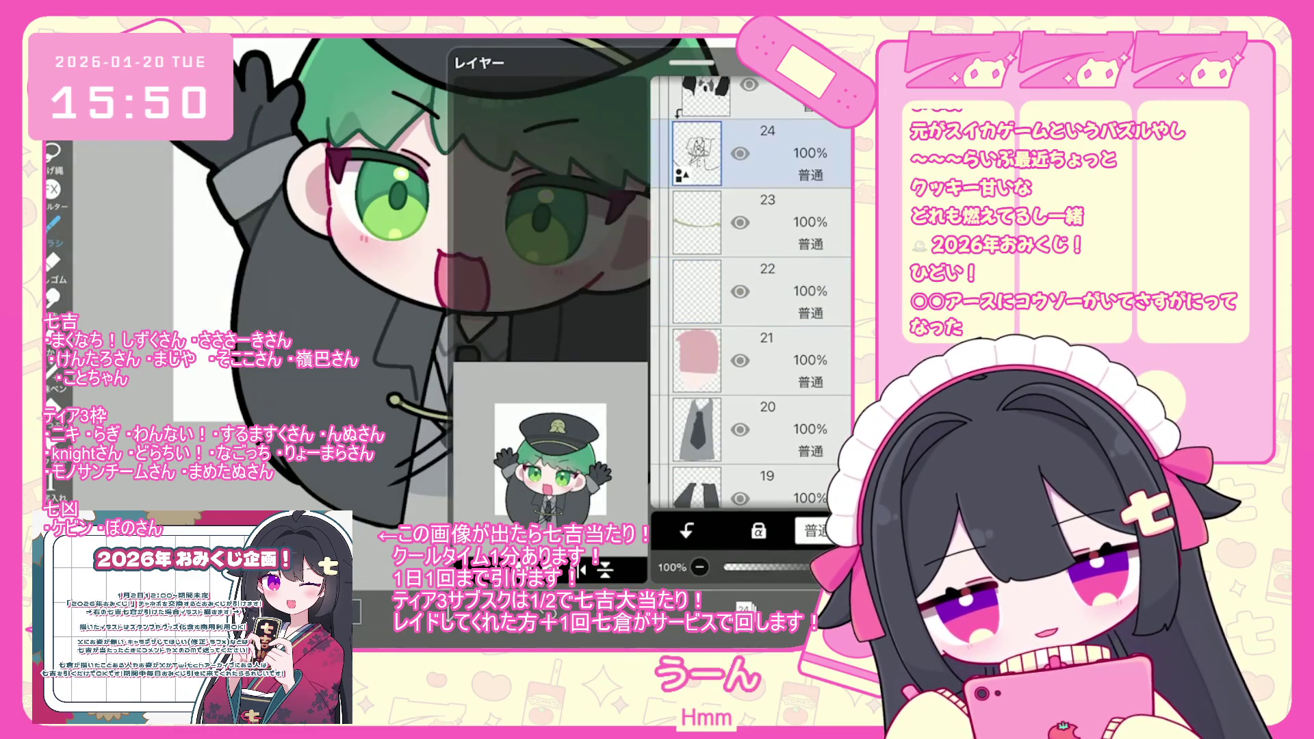
{"action": "left_click", "coordinate": [744, 607]}
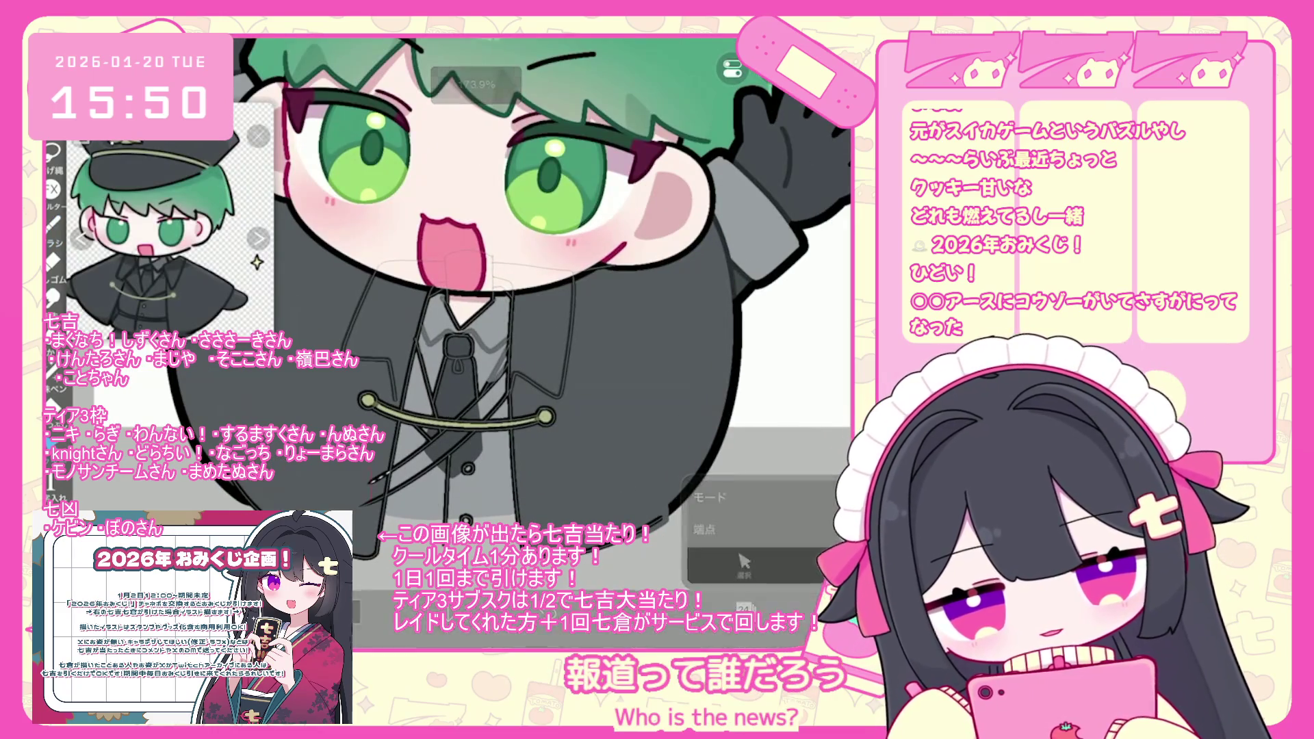
Lasso-fill a dark patch near the collar and the lower jacket in a darker shade.
{"action": "left_click", "coordinate": [744, 606]}
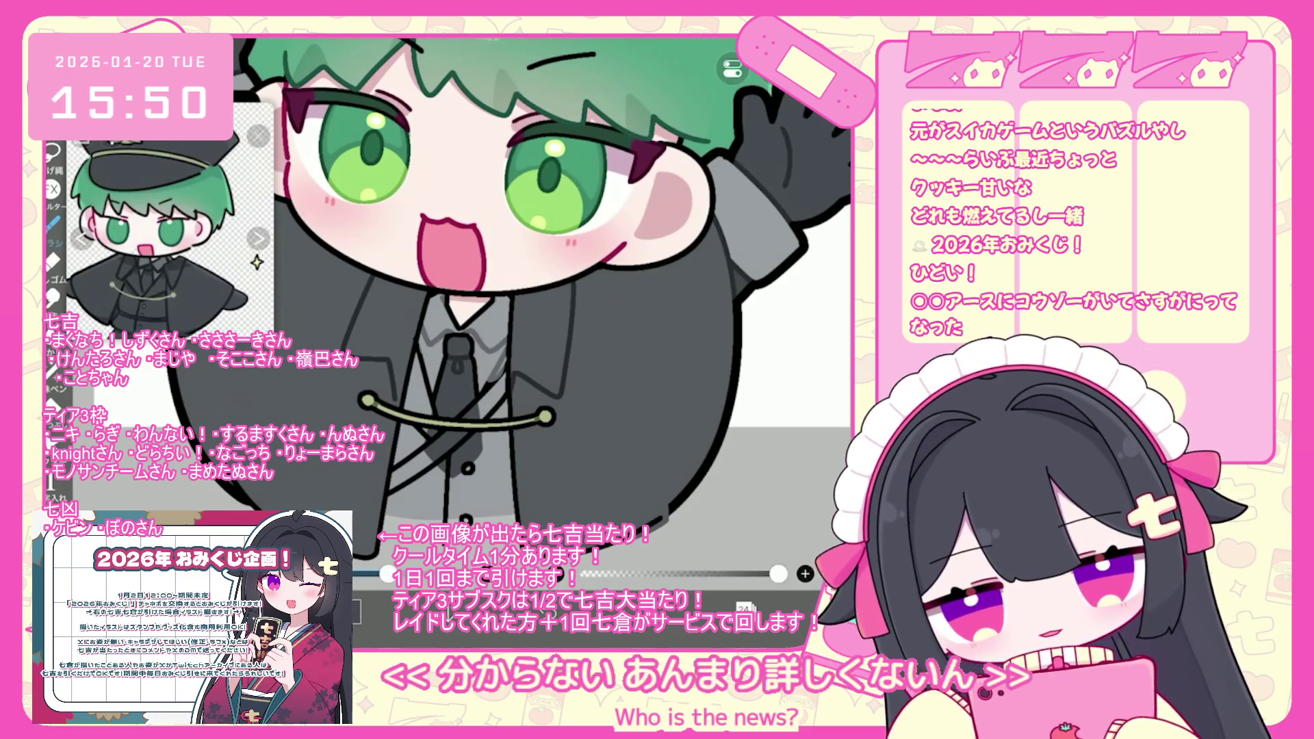
{"action": "scroll", "coordinate": [541, 280], "scroll_direction": "up", "scroll_amount": 3}
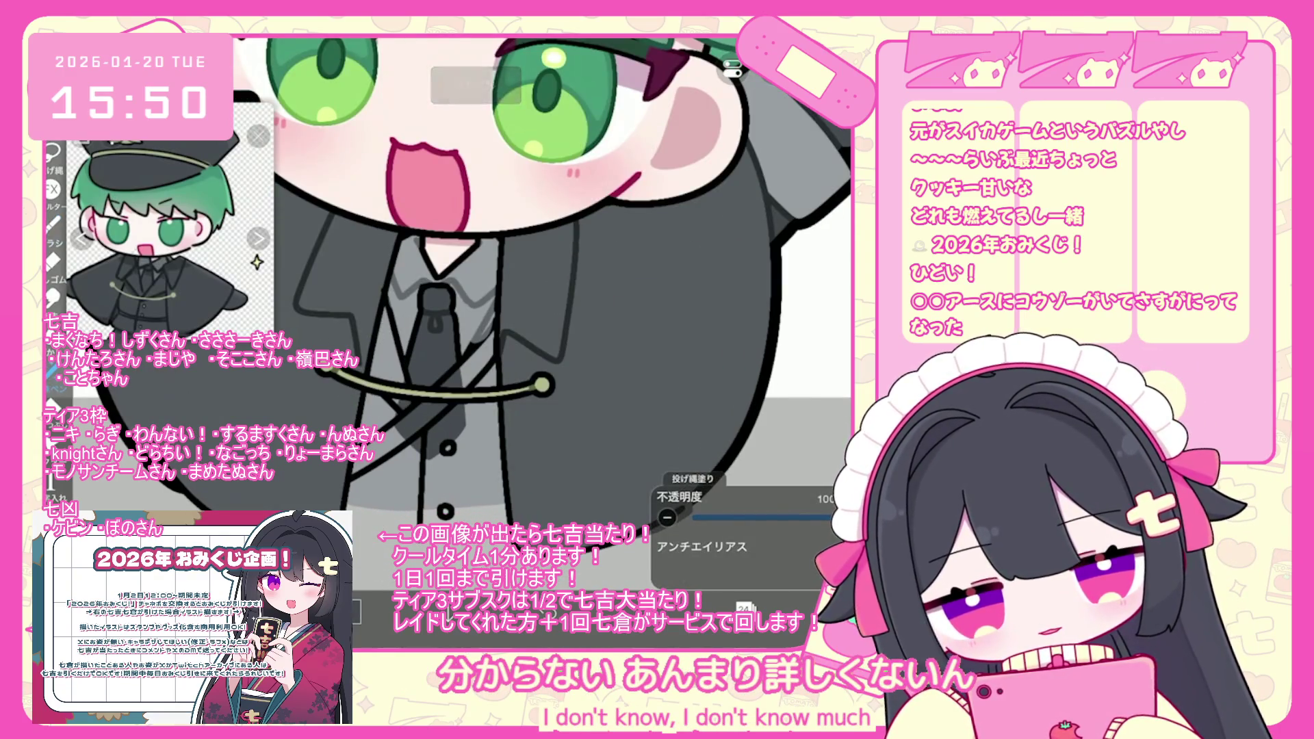
{"action": "left_click", "coordinate": [745, 606]}
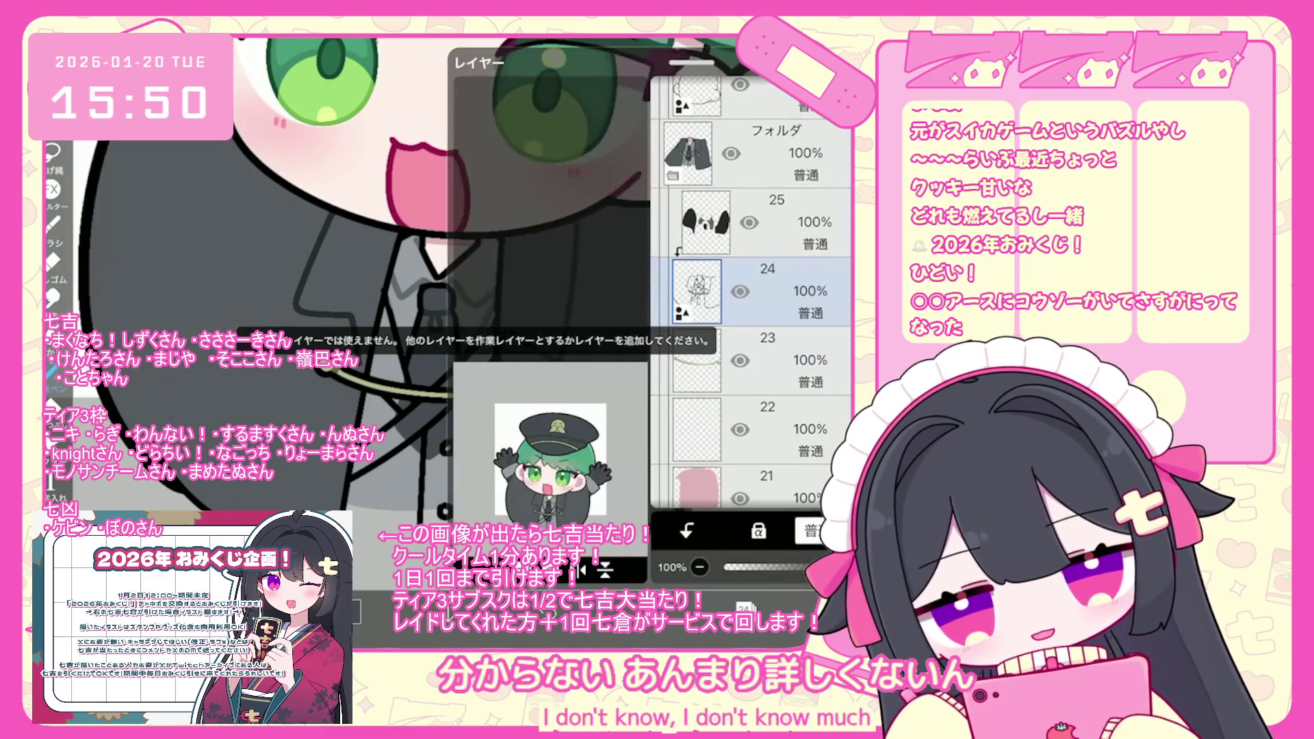
{"action": "left_click", "coordinate": [753, 430]}
{"action": "left_click", "coordinate": [745, 606]}
{"action": "left_click_drag", "start_coordinate": [401, 380], "coordinate": [376, 311]}
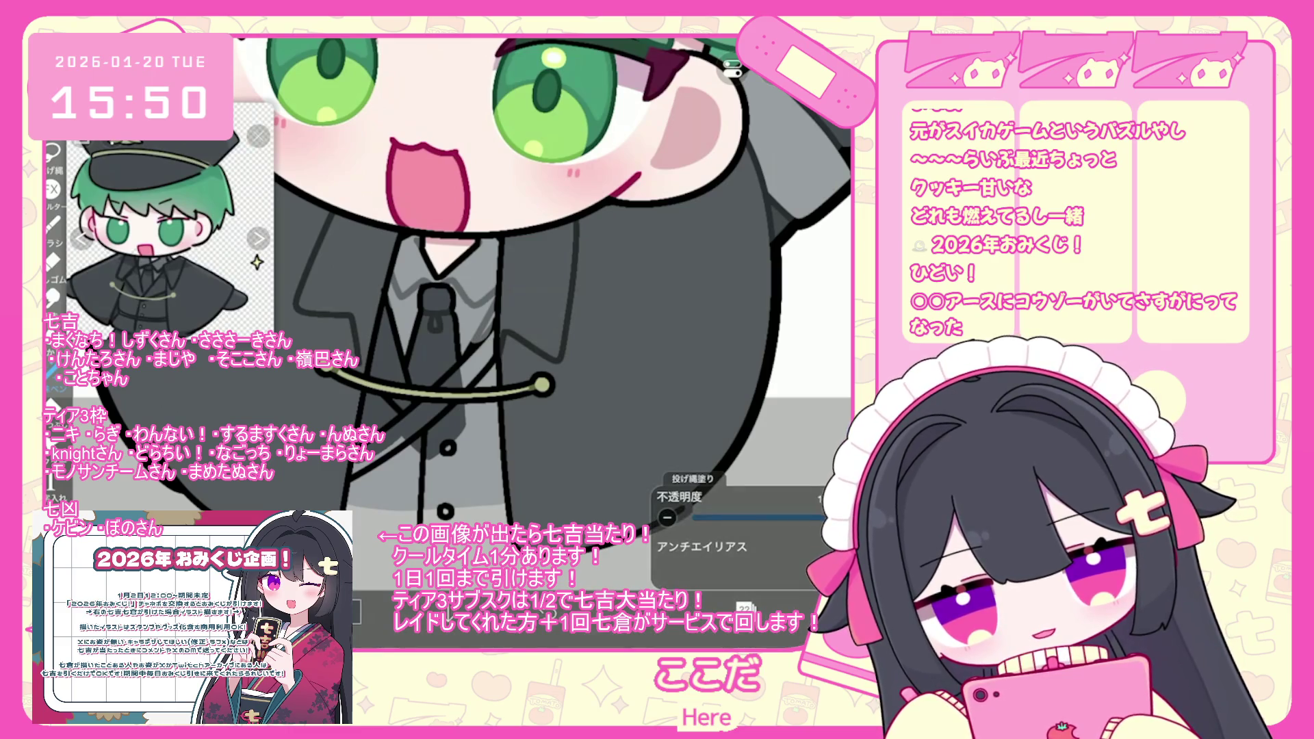
{"action": "mouse_move", "coordinate": [404, 452]}
{"action": "left_mouse_down"}
{"action": "mouse_move", "coordinate": [356, 520]}
{"action": "mouse_move", "coordinate": [479, 411]}
{"action": "left_mouse_up"}
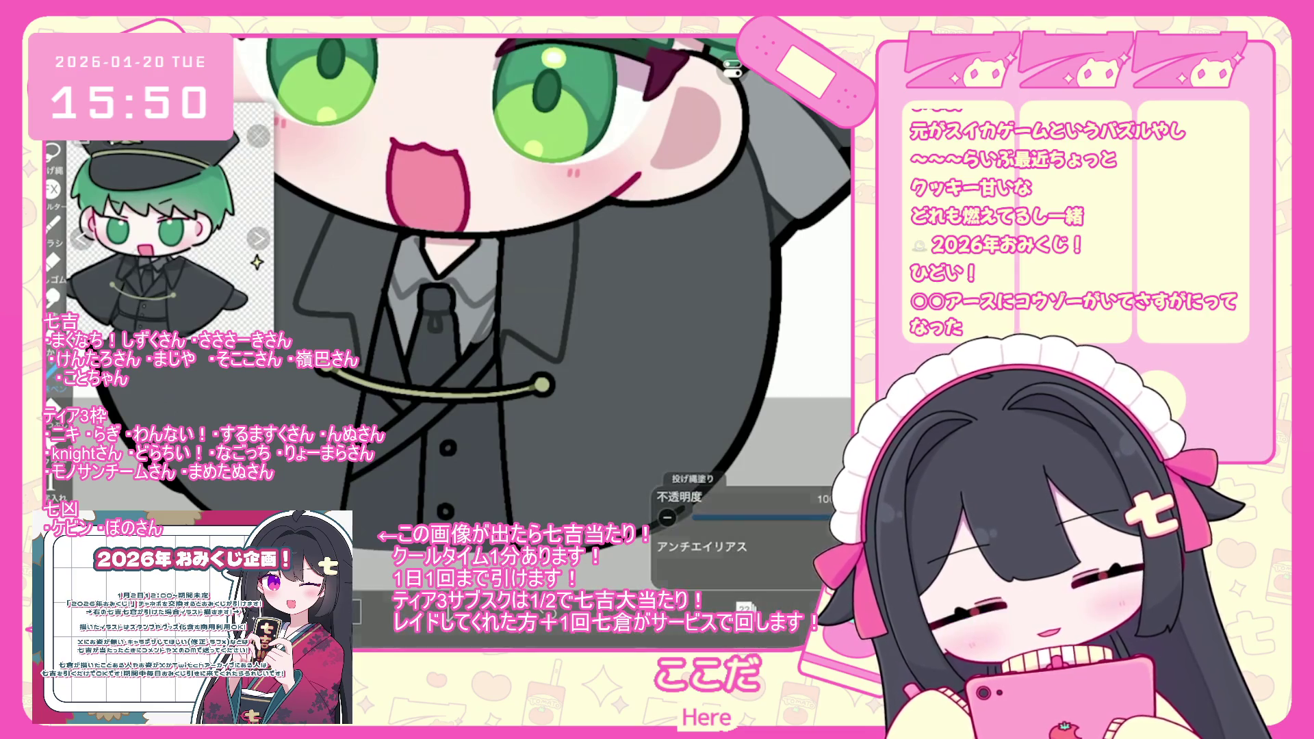
Switch to layer 25 with the eraser, then return to layer 24.
{"action": "left_click", "coordinate": [744, 605]}
{"action": "scroll", "coordinate": [760, 308], "scroll_direction": "up", "scroll_amount": 2}
{"action": "left_click", "coordinate": [744, 605]}
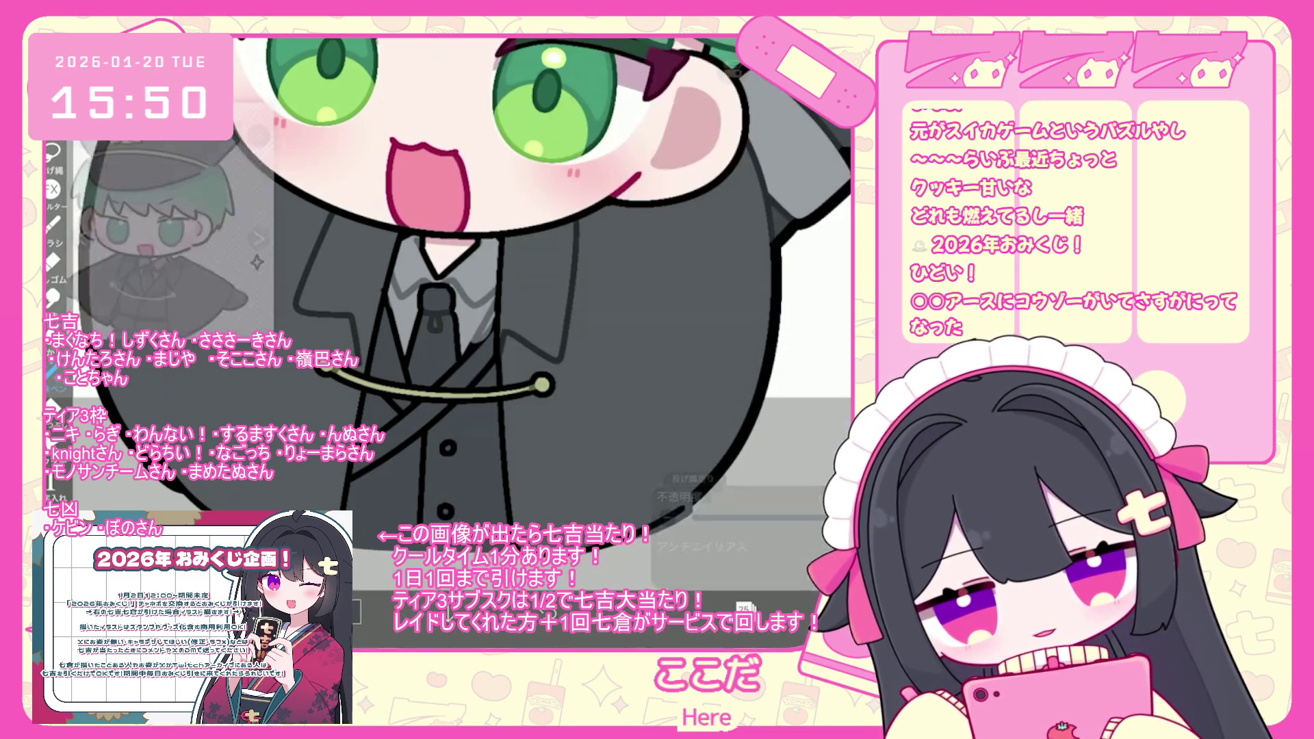
{"action": "left_click", "coordinate": [52, 261]}
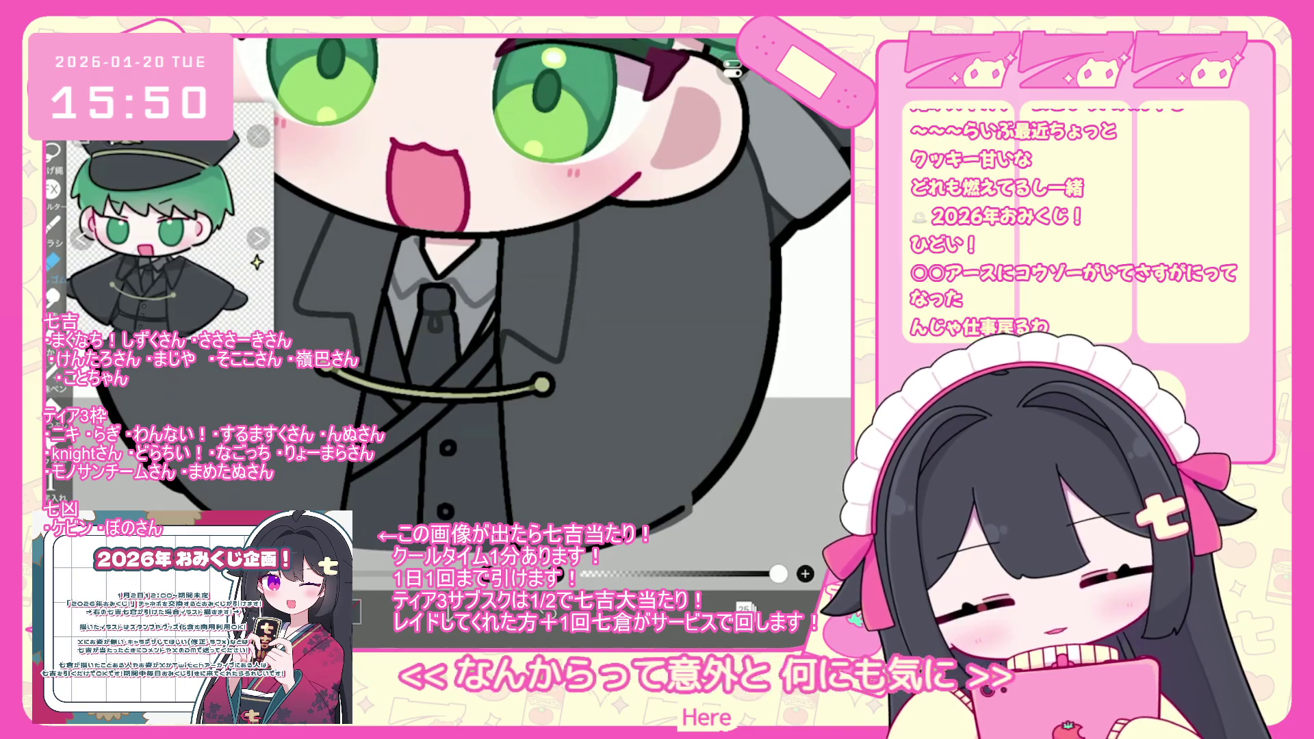
{"action": "left_click", "coordinate": [744, 606]}
{"action": "left_click", "coordinate": [766, 360]}
{"action": "scroll", "coordinate": [479, 308], "scroll_direction": "up", "scroll_amount": 5}
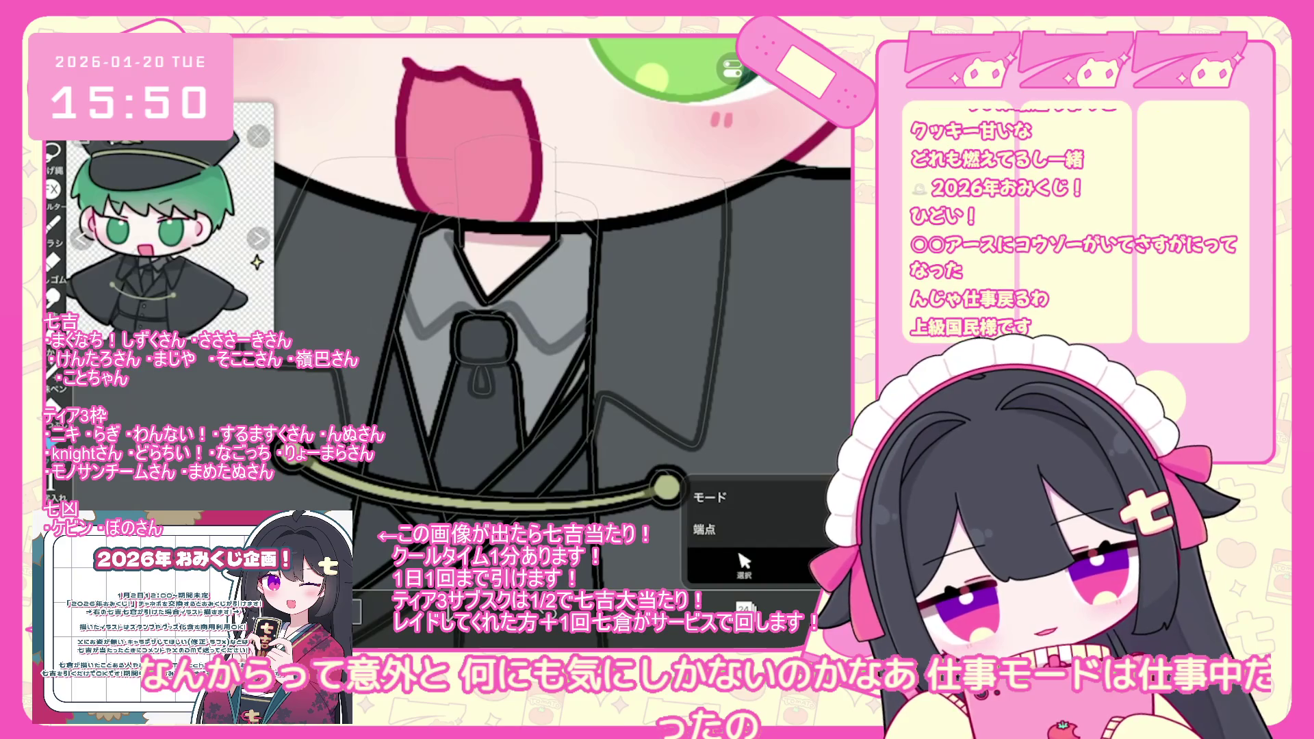
{"action": "scroll", "coordinate": [479, 308], "scroll_direction": "down", "scroll_amount": 5}
Select layer 23 and choose the Pen (Hard) brush.
{"action": "left_click", "coordinate": [745, 607]}
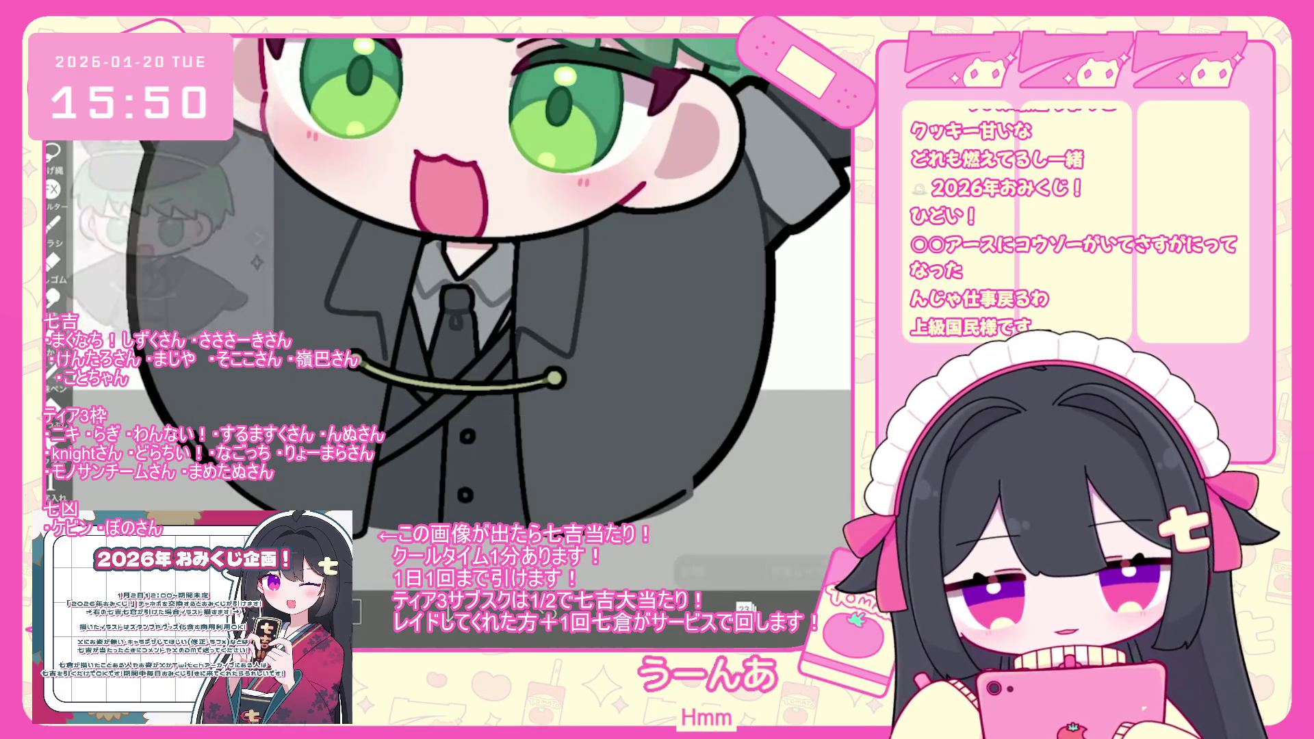
{"action": "left_click", "coordinate": [745, 607]}
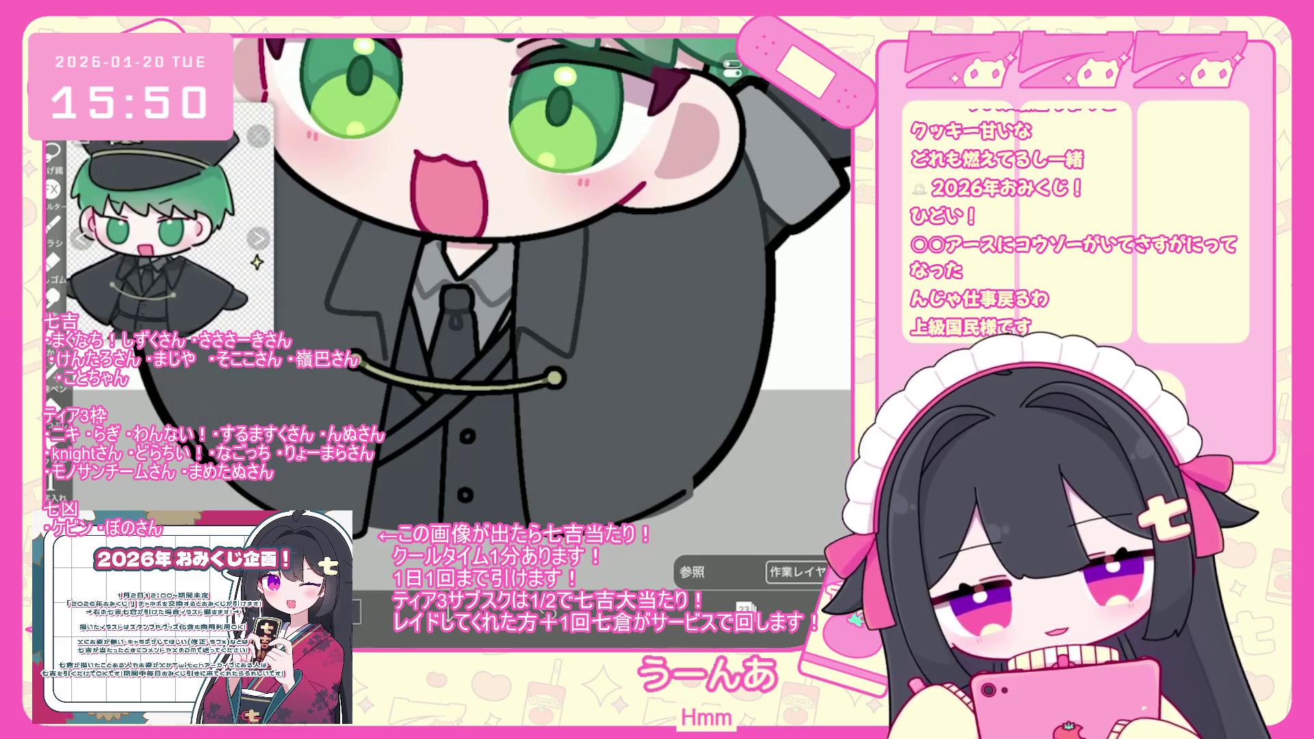
{"action": "left_click", "coordinate": [744, 608]}
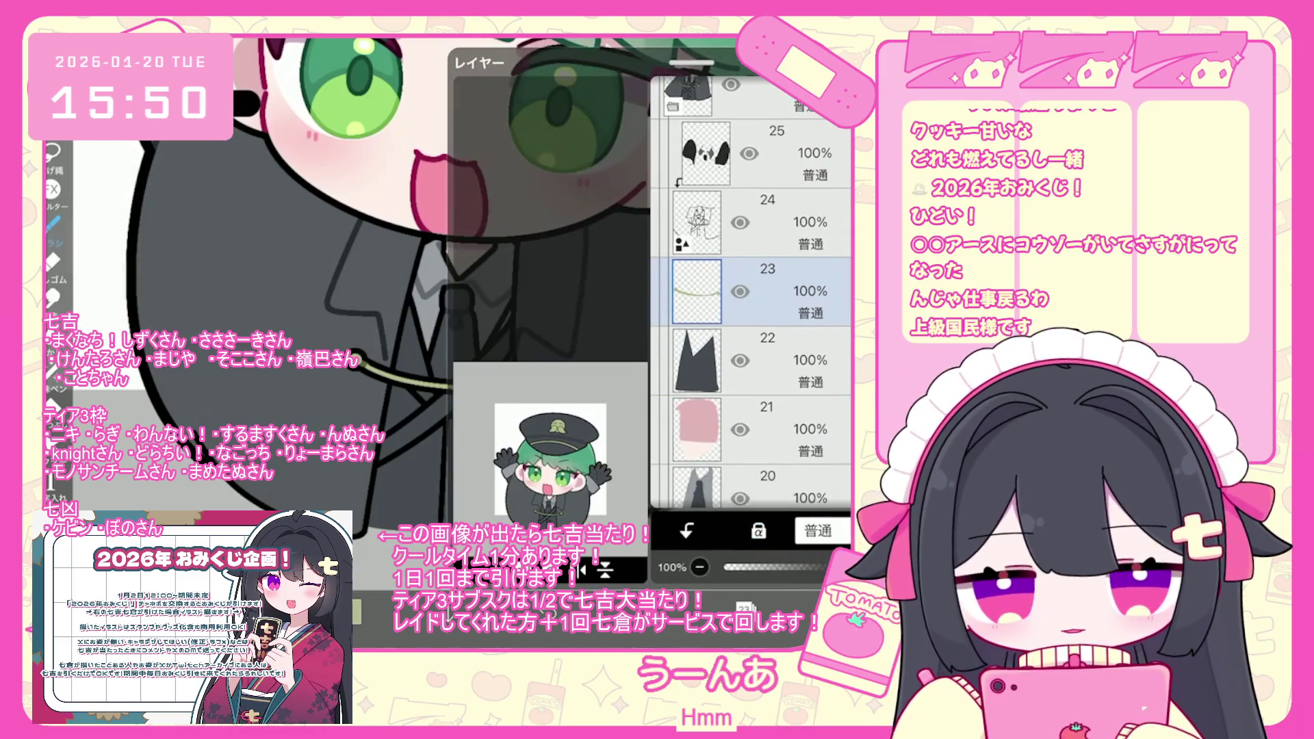
{"action": "left_click", "coordinate": [479, 607]}
{"action": "left_click", "coordinate": [479, 607]}
{"action": "left_click", "coordinate": [479, 607]}
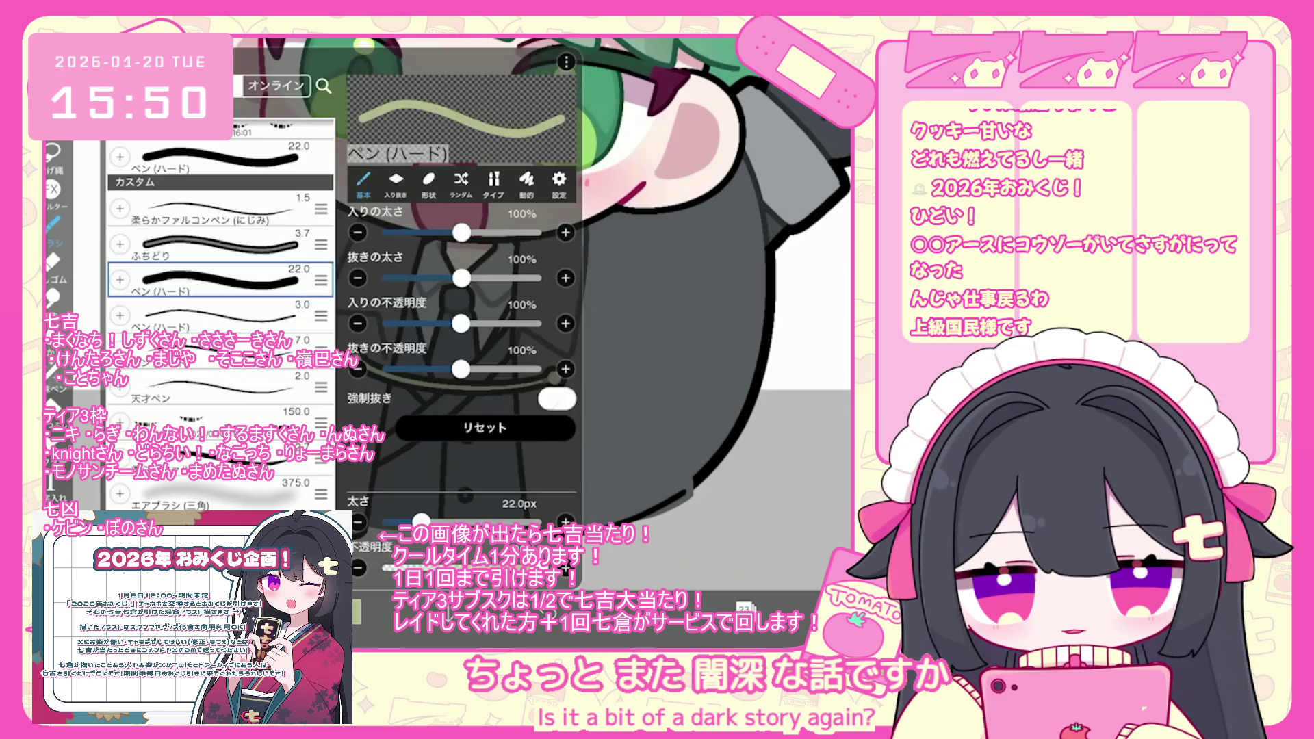
{"action": "left_click", "coordinate": [479, 606]}
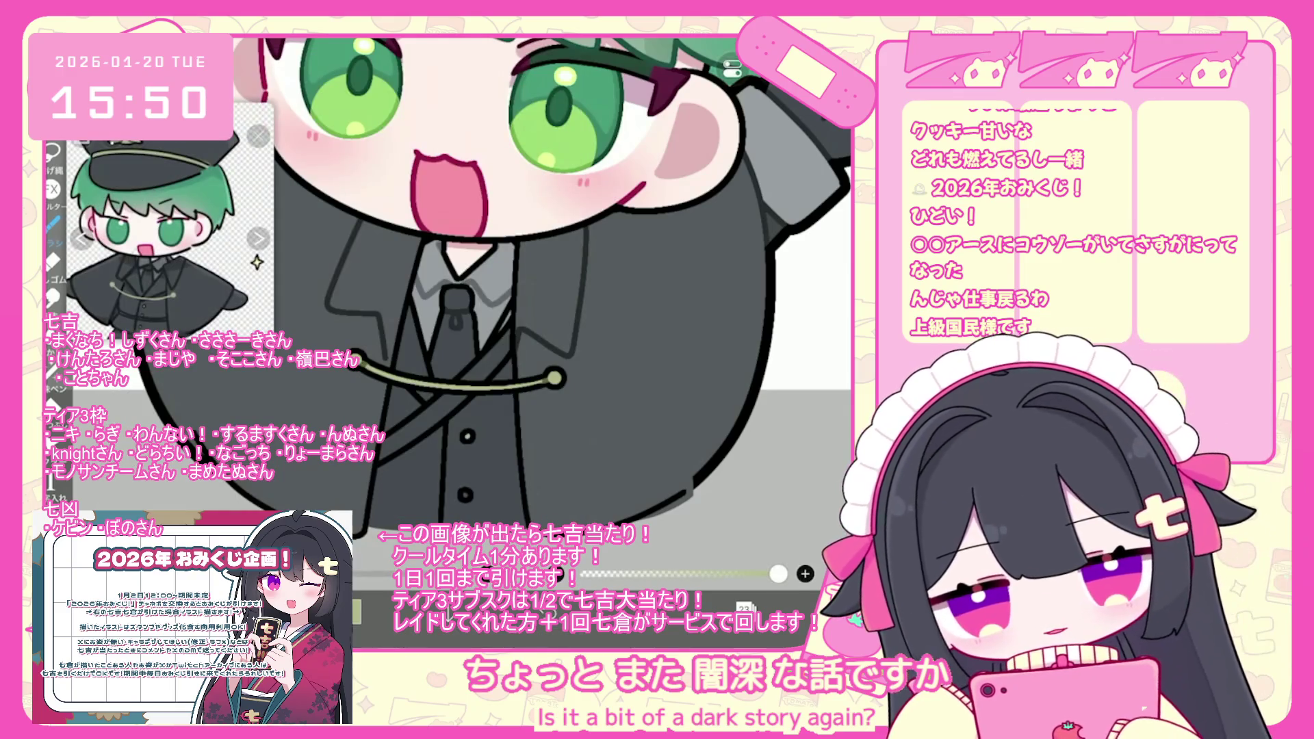
{"action": "left_click", "coordinate": [745, 608]}
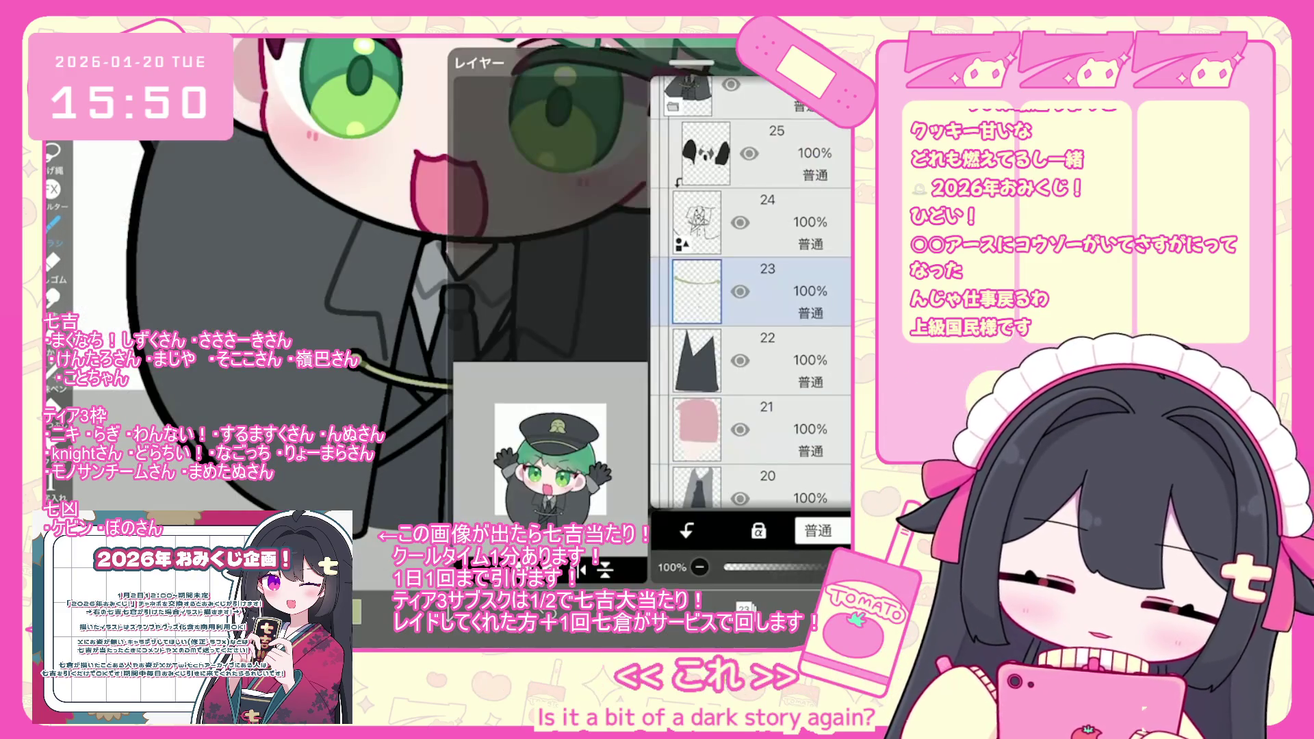
{"action": "left_click", "coordinate": [744, 608]}
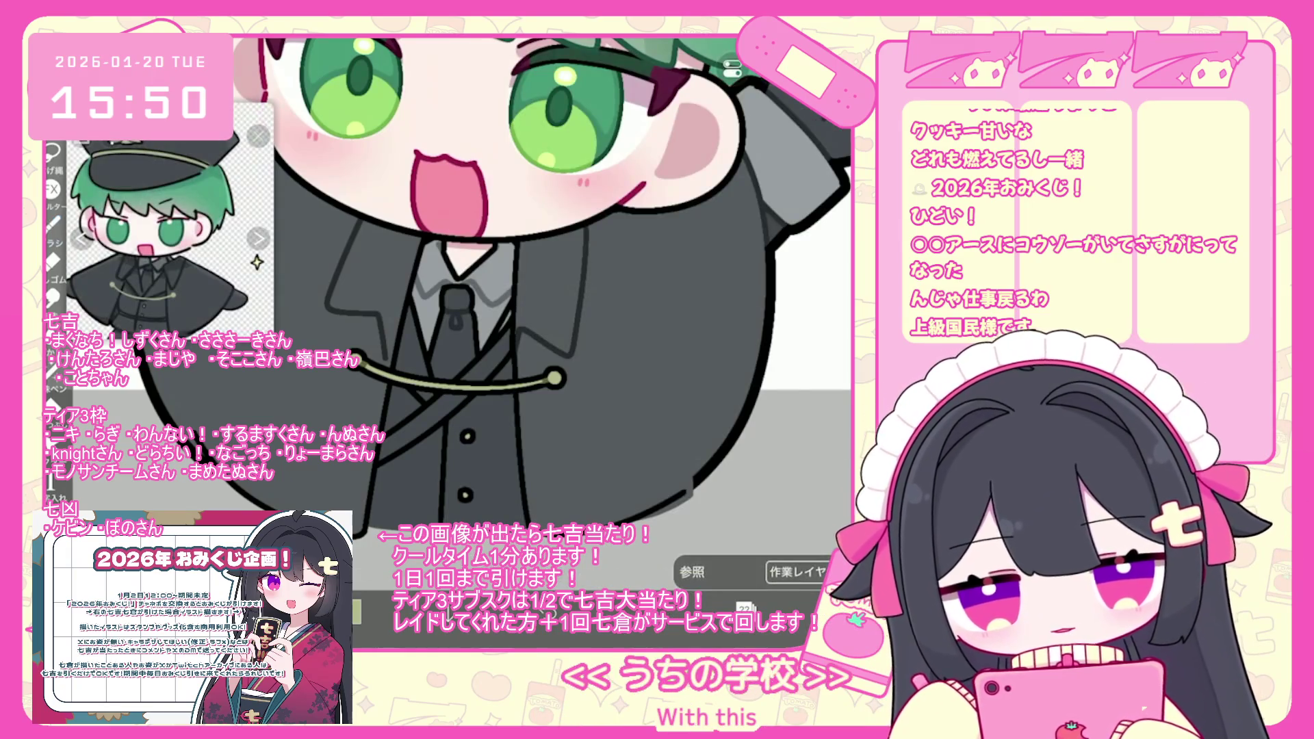
Adjust the fill colour slightly in the colour picker and zoom out to the whole chibi.
{"action": "left_click", "coordinate": [678, 608]}
{"action": "left_click", "coordinate": [442, 250]}
{"action": "left_click", "coordinate": [678, 608]}
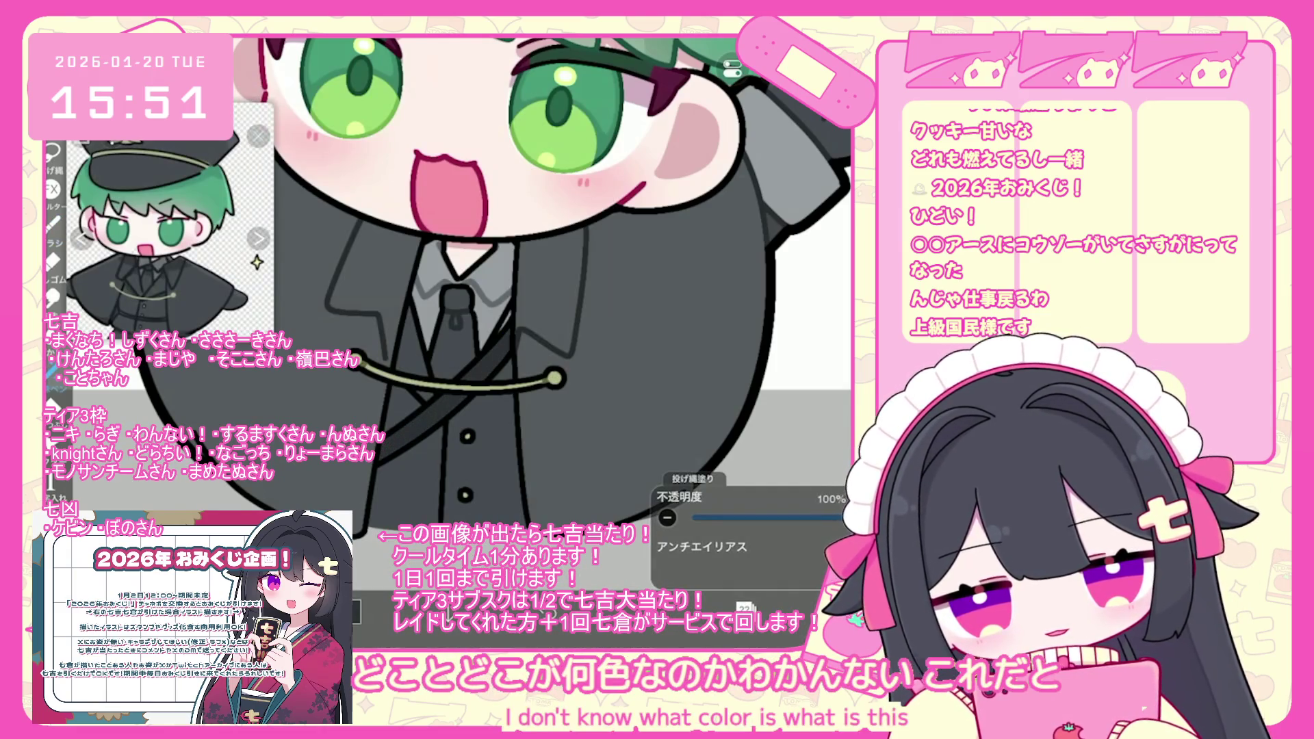
{"action": "scroll", "coordinate": [541, 273], "scroll_direction": "down", "scroll_amount": 5}
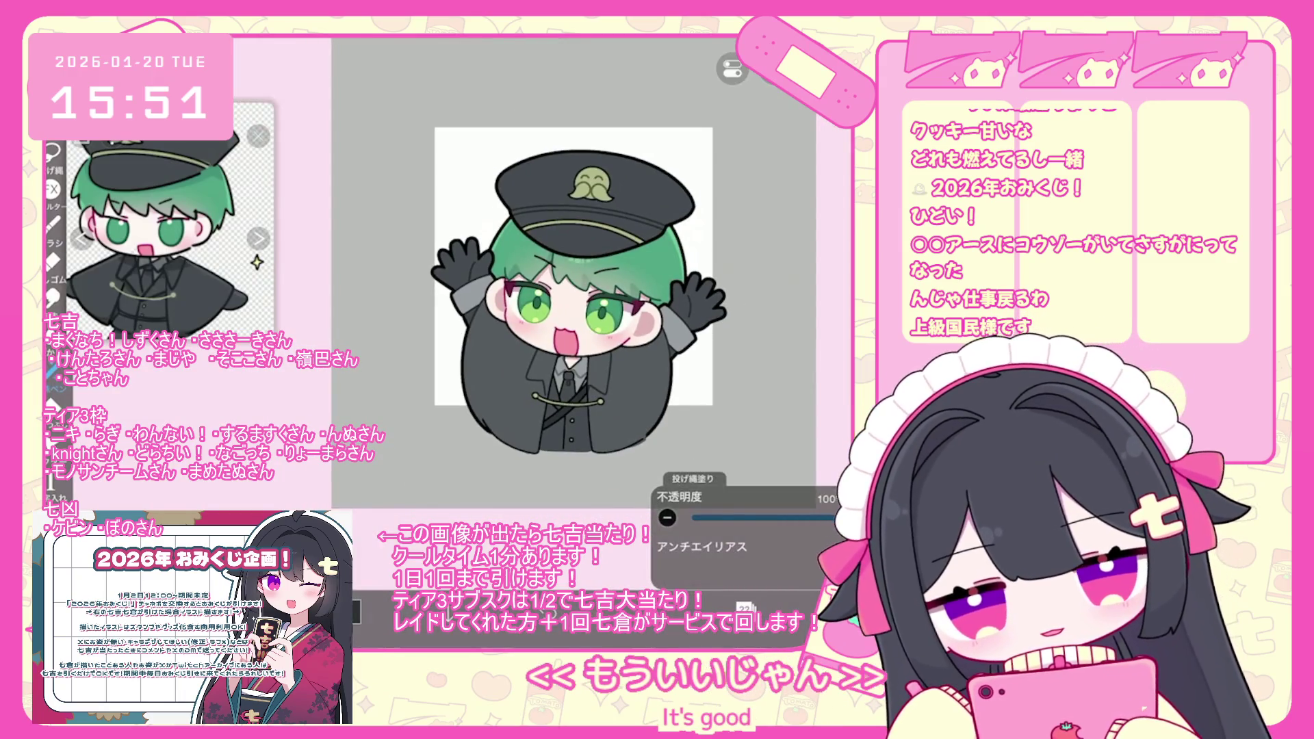
Select layer 48 inside the face-parts folder in the layer list.
{"action": "scroll", "coordinate": [568, 294], "scroll_direction": "up", "scroll_amount": 1}
{"action": "scroll", "coordinate": [561, 288], "scroll_direction": "up", "scroll_amount": 5}
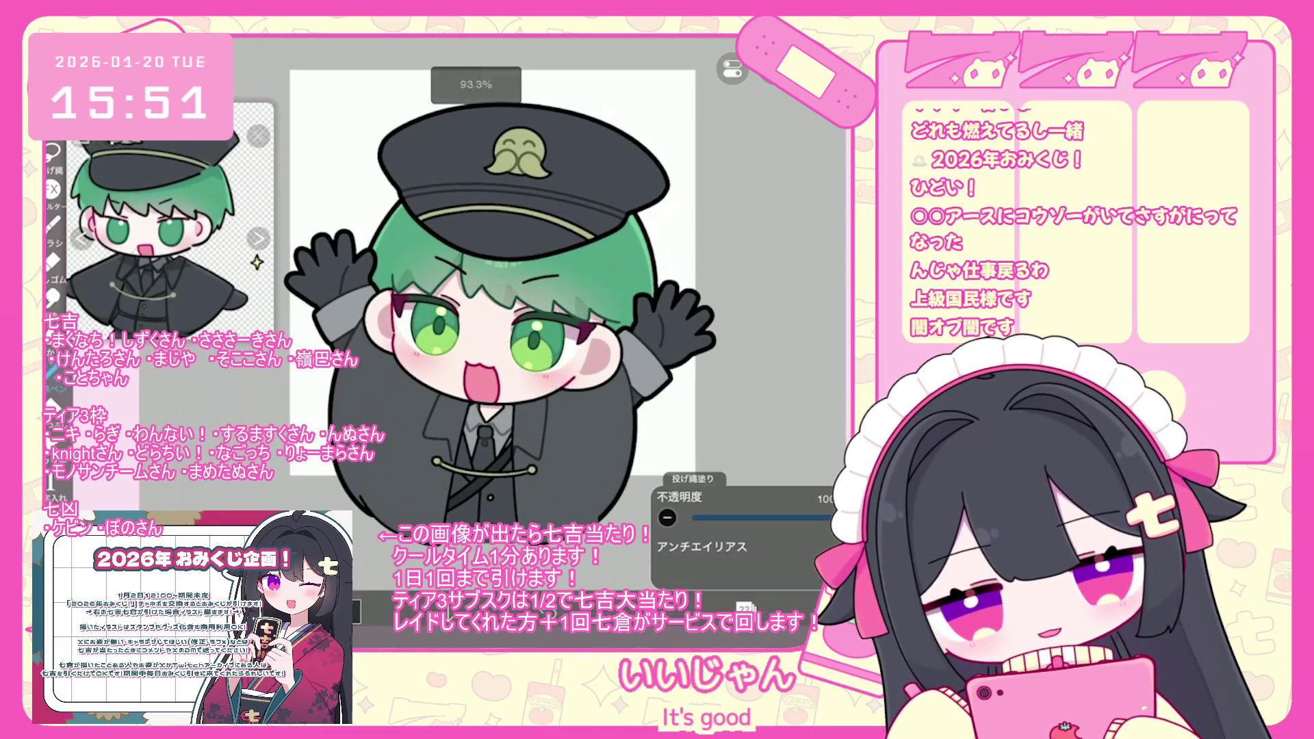
{"action": "left_click", "coordinate": [745, 608]}
{"action": "scroll", "coordinate": [753, 294], "scroll_direction": "up", "scroll_amount": 8}
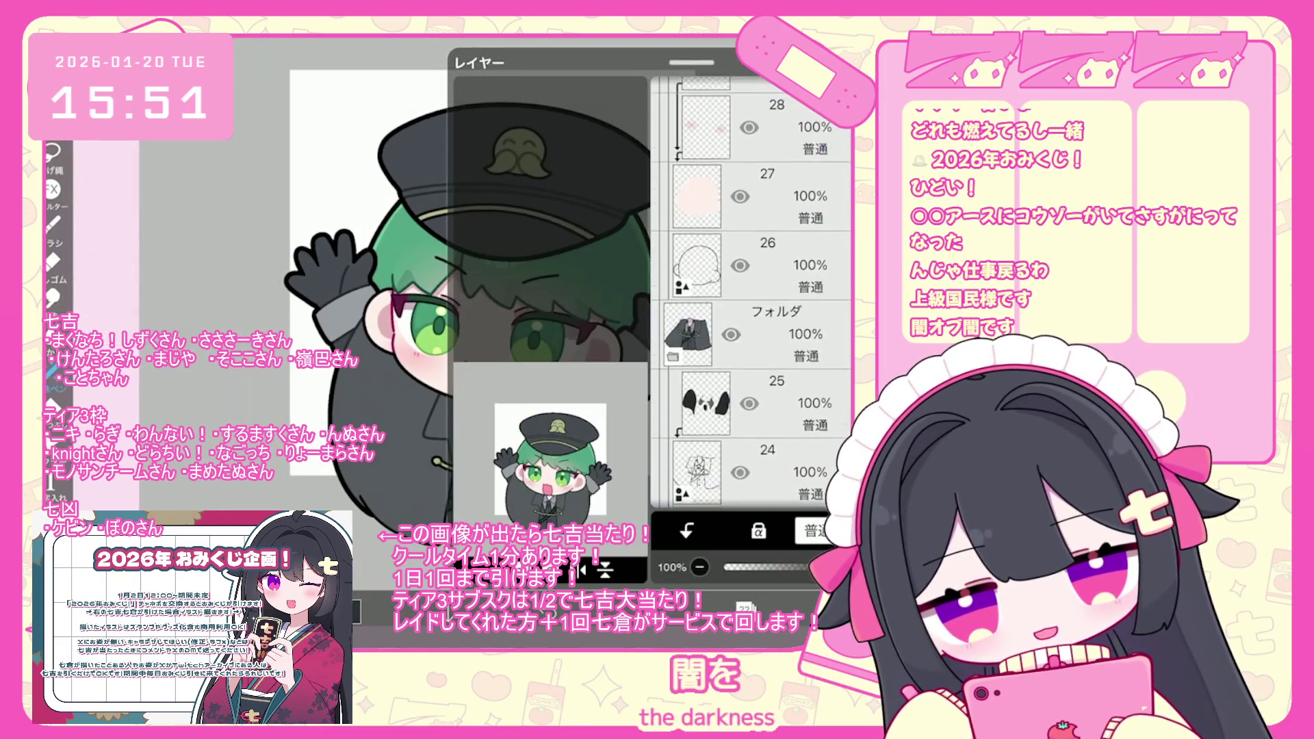
{"action": "scroll", "coordinate": [753, 294], "scroll_direction": "down", "scroll_amount": 3}
{"action": "left_click", "coordinate": [753, 291]}
{"action": "scroll", "coordinate": [753, 295], "scroll_direction": "up", "scroll_amount": 5}
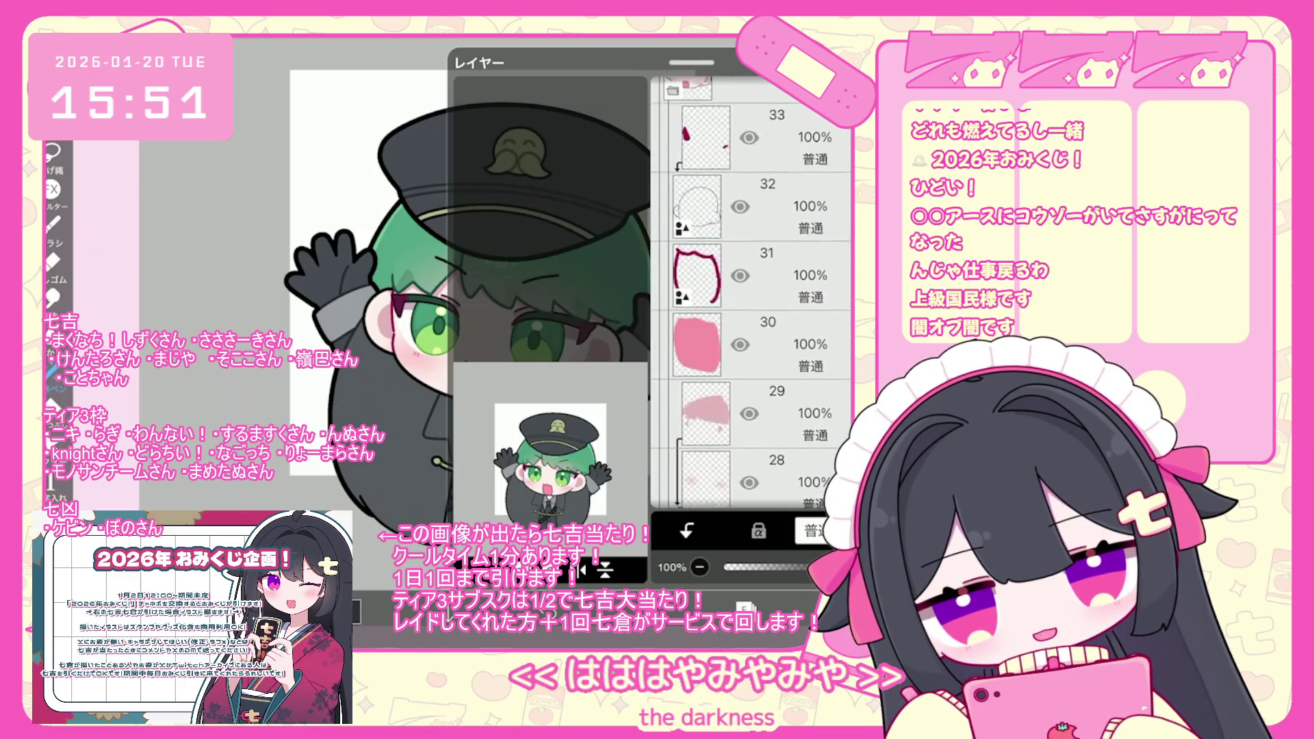
{"action": "scroll", "coordinate": [753, 295], "scroll_direction": "up", "scroll_amount": 5}
{"action": "left_click", "coordinate": [753, 293]}
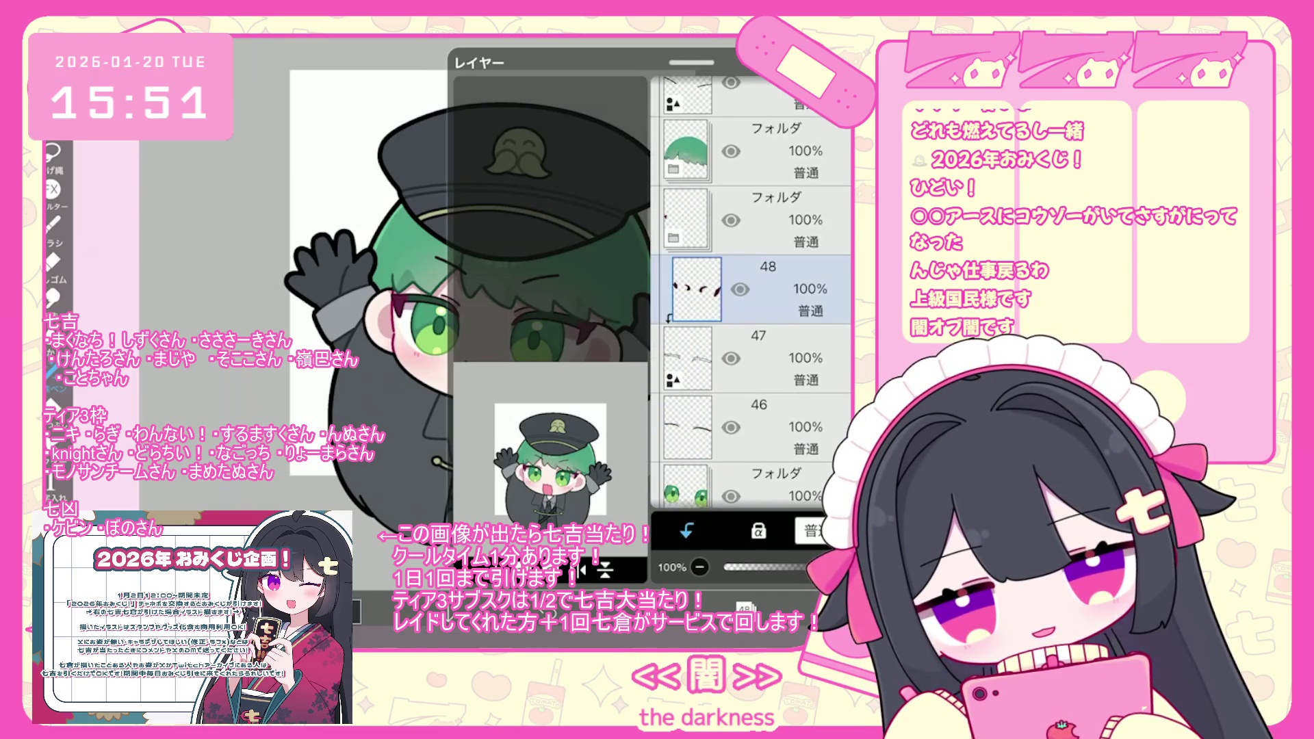
Move the green-hair folder up to second place in the layer stack.
{"action": "scroll", "coordinate": [753, 294], "scroll_direction": "up", "scroll_amount": 3}
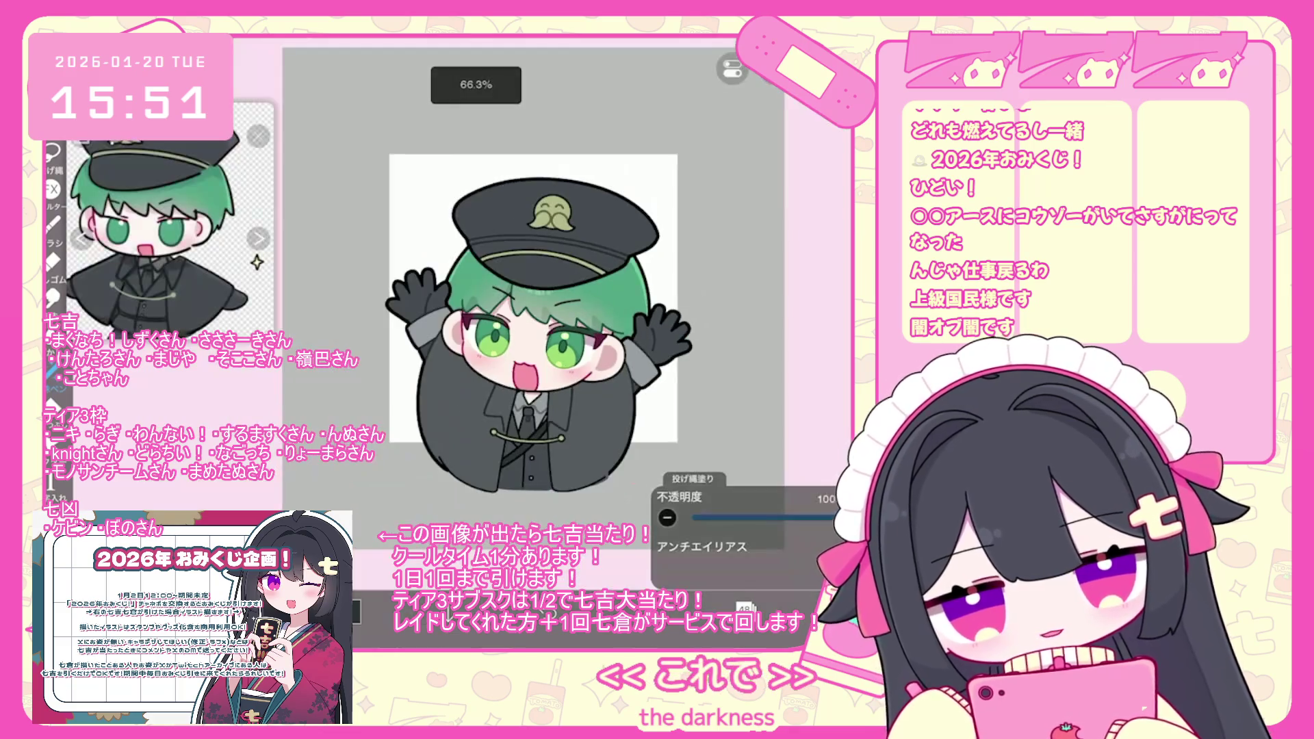
{"action": "scroll", "coordinate": [531, 308], "scroll_direction": "down", "scroll_amount": 3}
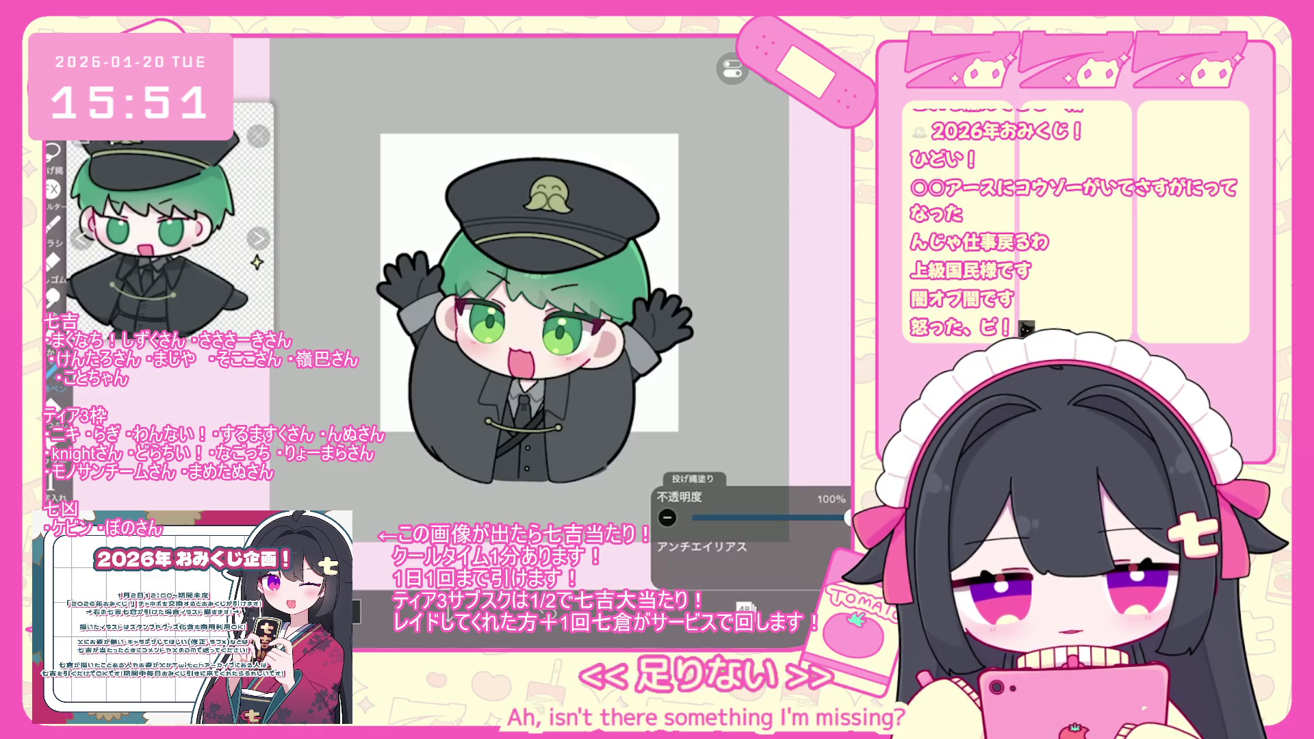
{"action": "scroll", "coordinate": [518, 312], "scroll_direction": "up", "scroll_amount": 1}
{"action": "scroll", "coordinate": [493, 305], "scroll_direction": "up", "scroll_amount": 1}
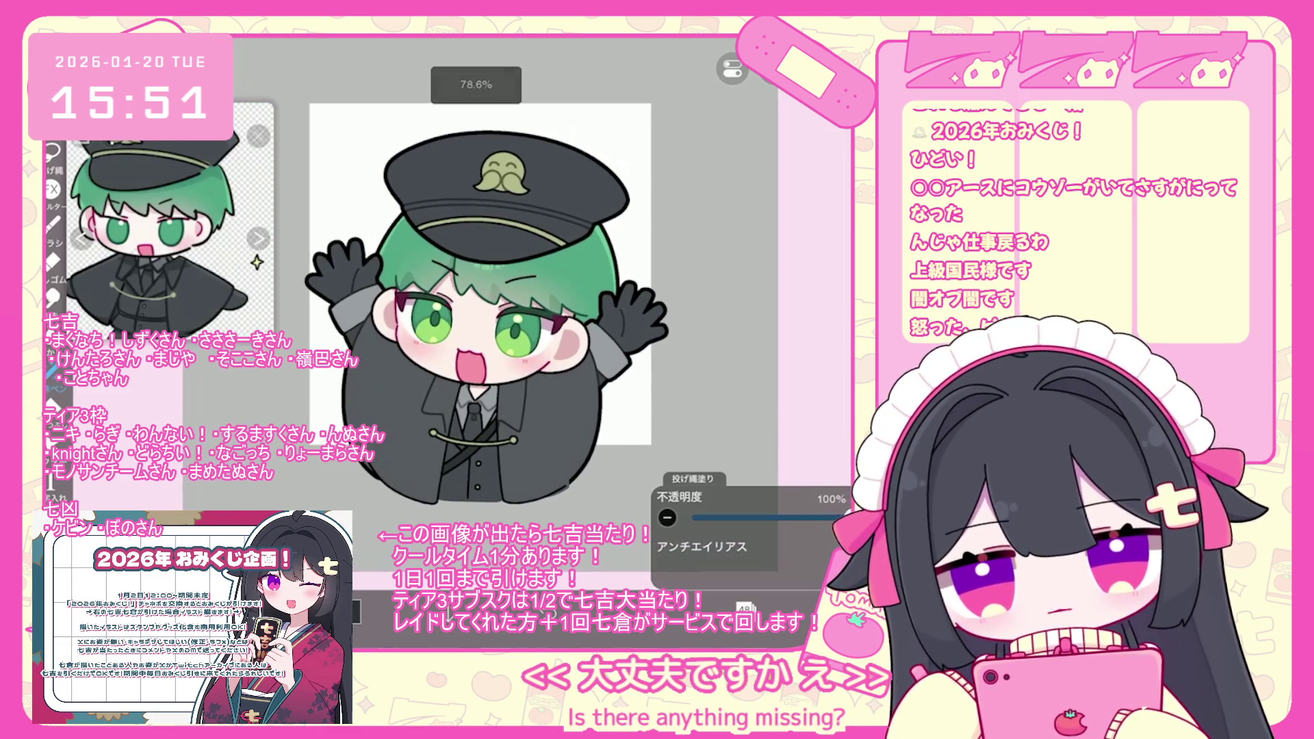
{"action": "scroll", "coordinate": [752, 294], "scroll_direction": "down", "scroll_amount": 5}
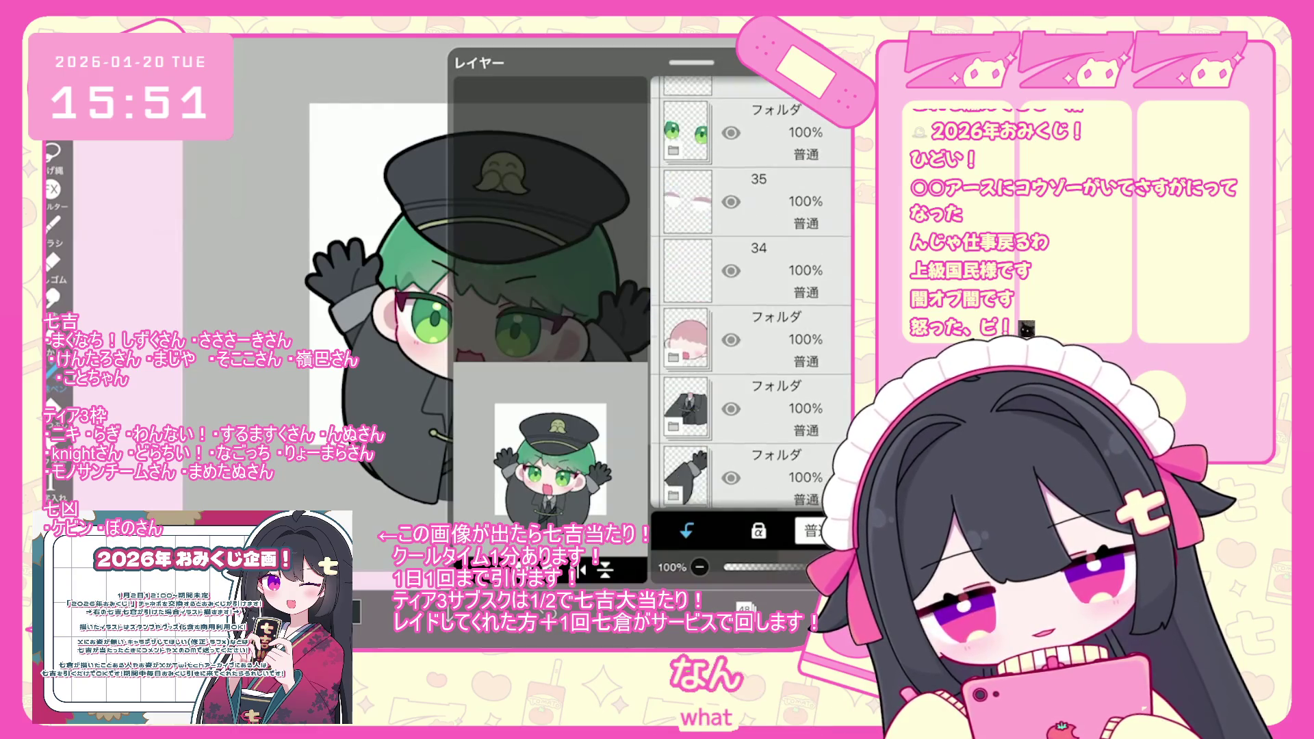
{"action": "left_click_drag", "start_coordinate": [685, 417], "coordinate": [685, 212]}
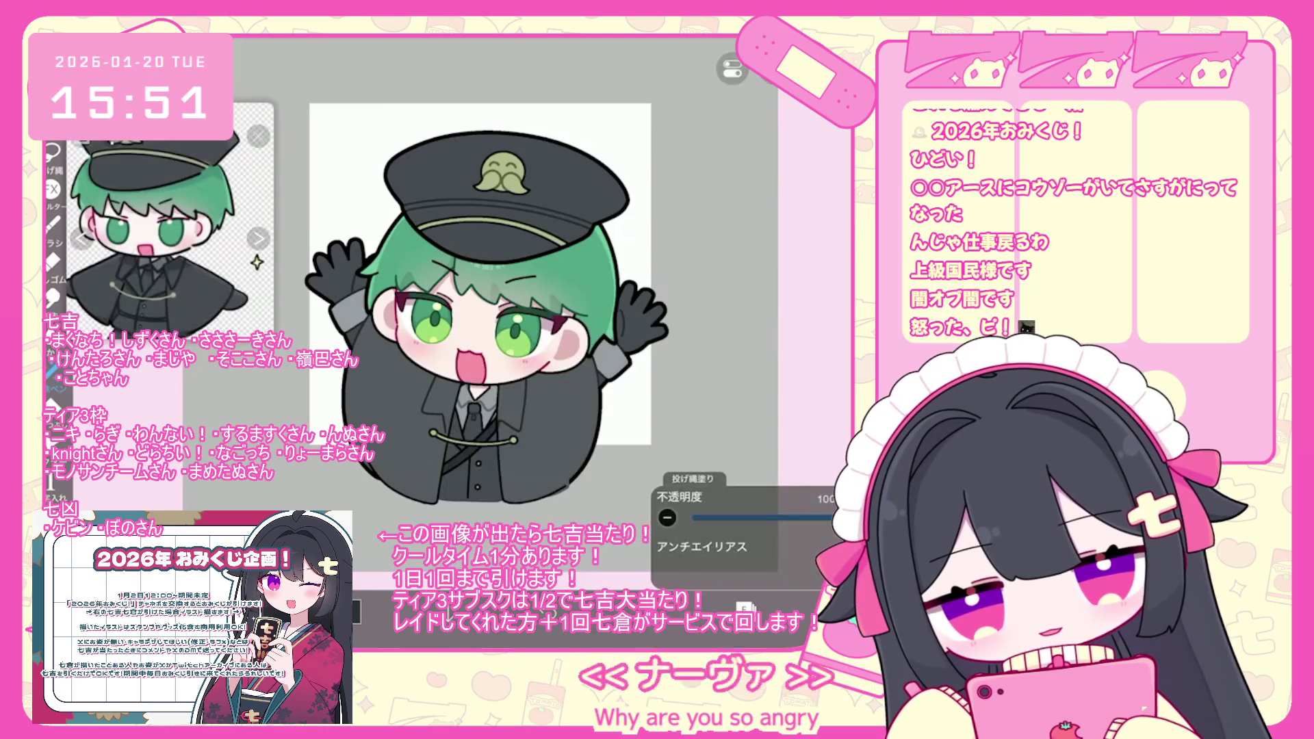
{"action": "scroll", "coordinate": [490, 308], "scroll_direction": "up", "scroll_amount": 2}
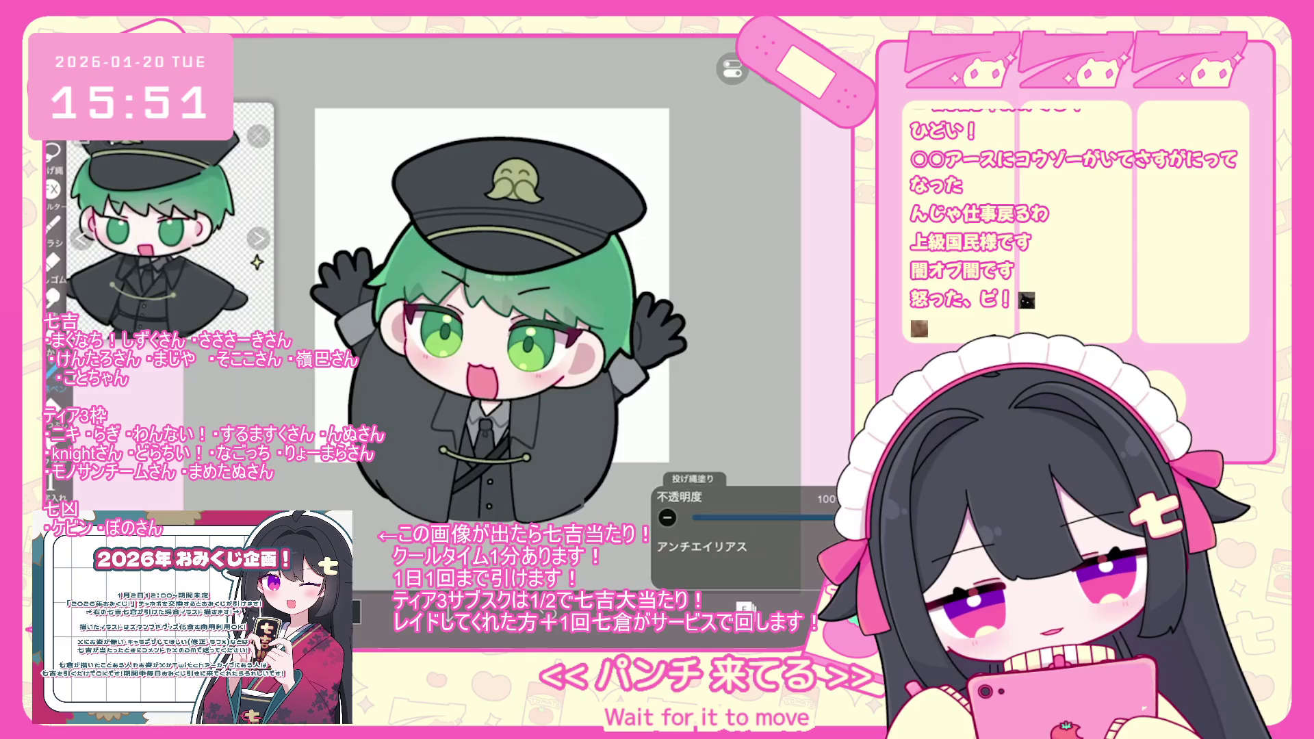
{"action": "scroll", "coordinate": [513, 322], "scroll_direction": "up", "scroll_amount": 1}
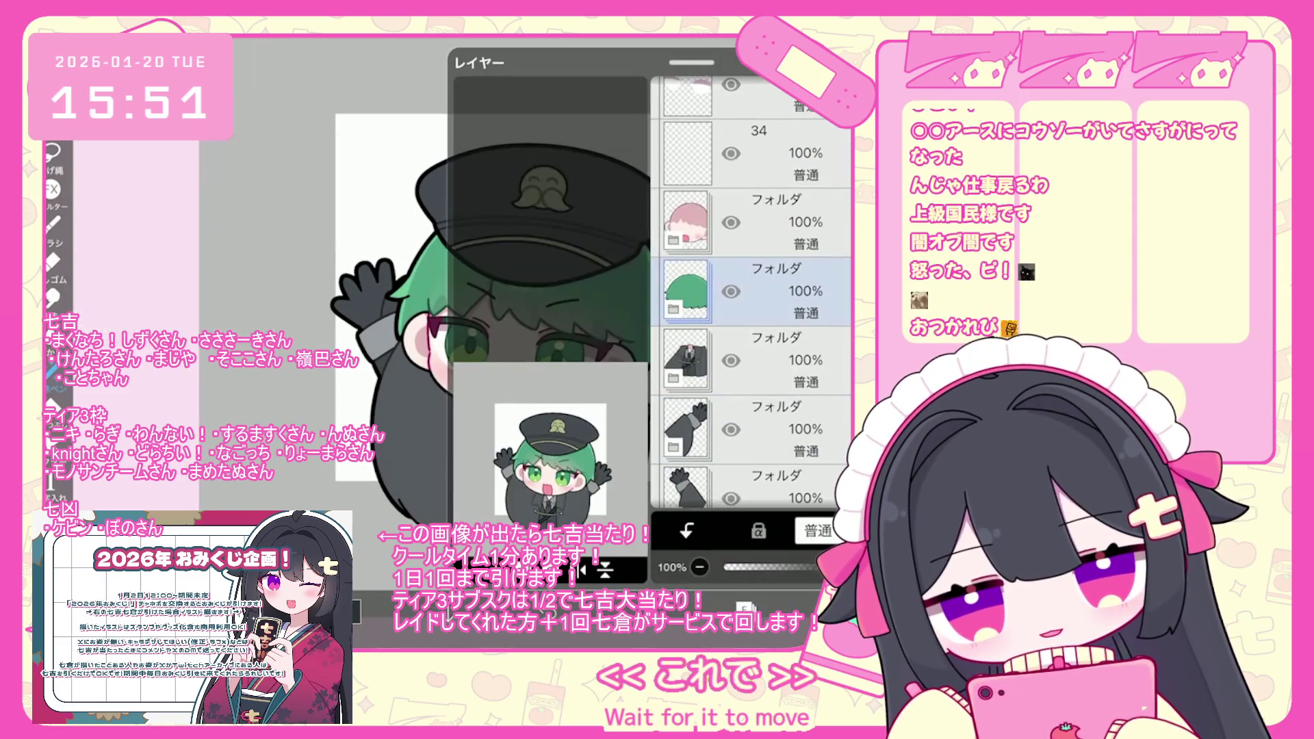
Select the lower folder and undo the outward arm rotation so both hands stay raised.
{"action": "left_click", "coordinate": [753, 360]}
{"action": "left_click", "coordinate": [753, 429]}
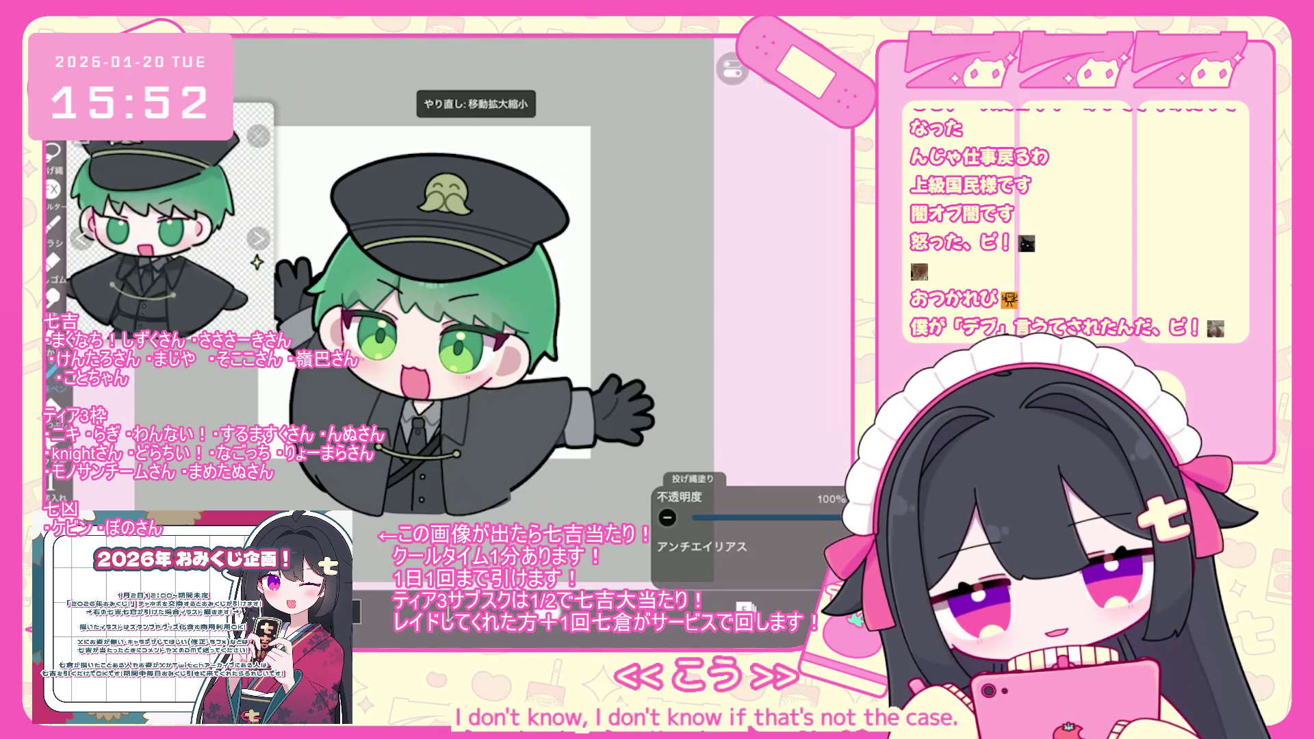
{"action": "key", "text": "ctrl+z"}
{"action": "key", "text": "ctrl+shift+z"}
{"action": "key", "text": "ctrl+z"}
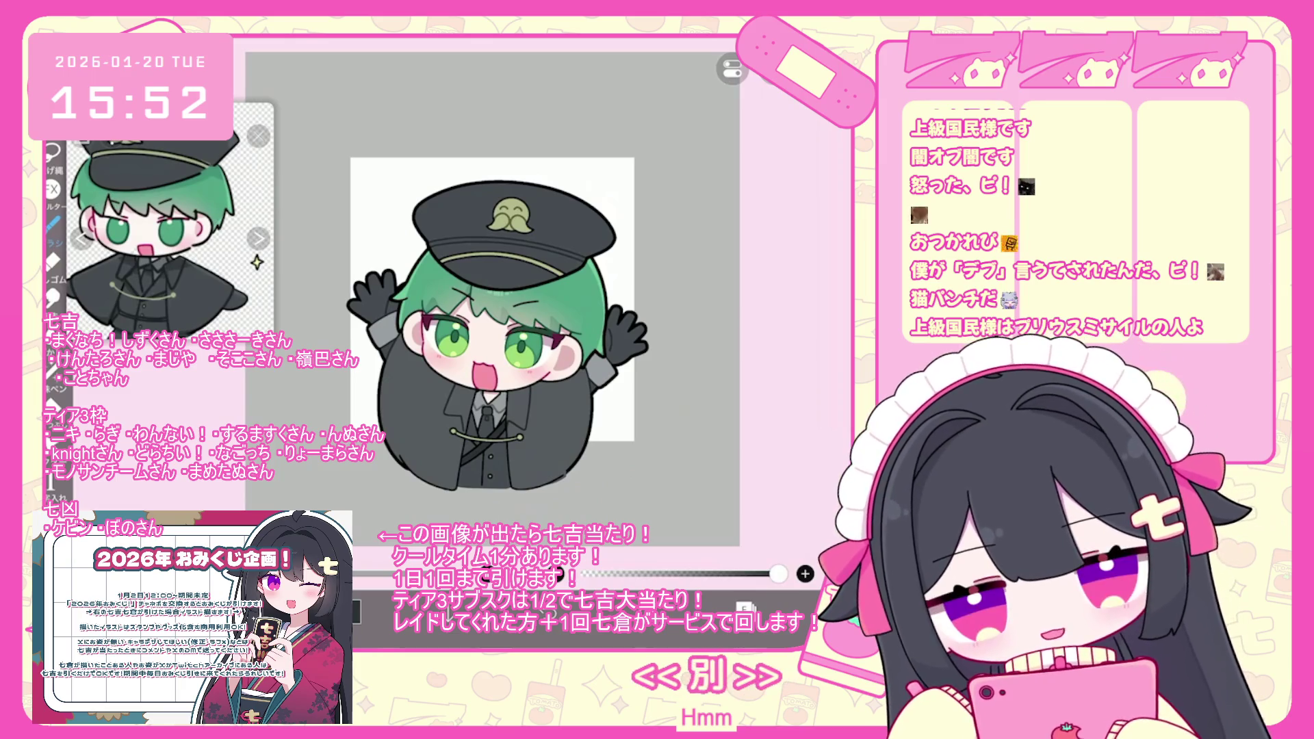
{"action": "scroll", "coordinate": [502, 320], "scroll_direction": "up", "scroll_amount": 1}
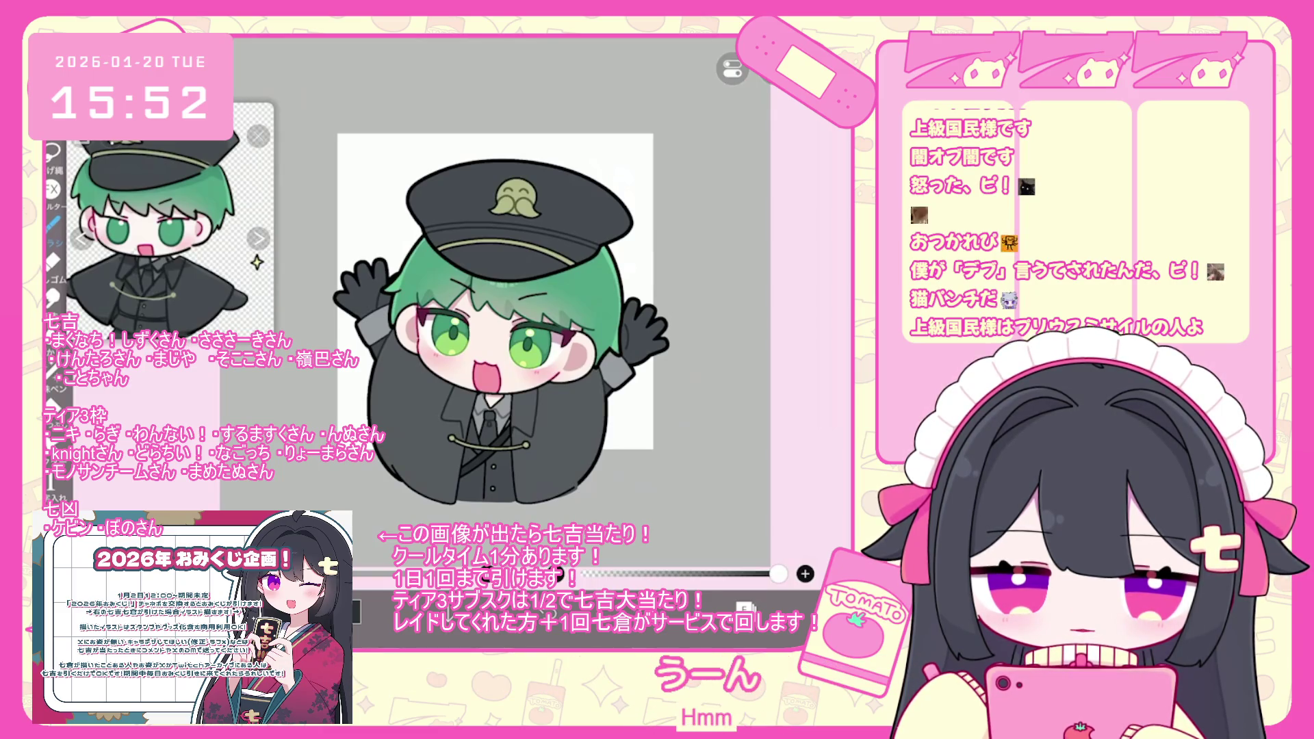
{"action": "scroll", "coordinate": [483, 317], "scroll_direction": "up", "scroll_amount": 1}
{"action": "left_click", "coordinate": [744, 607]}
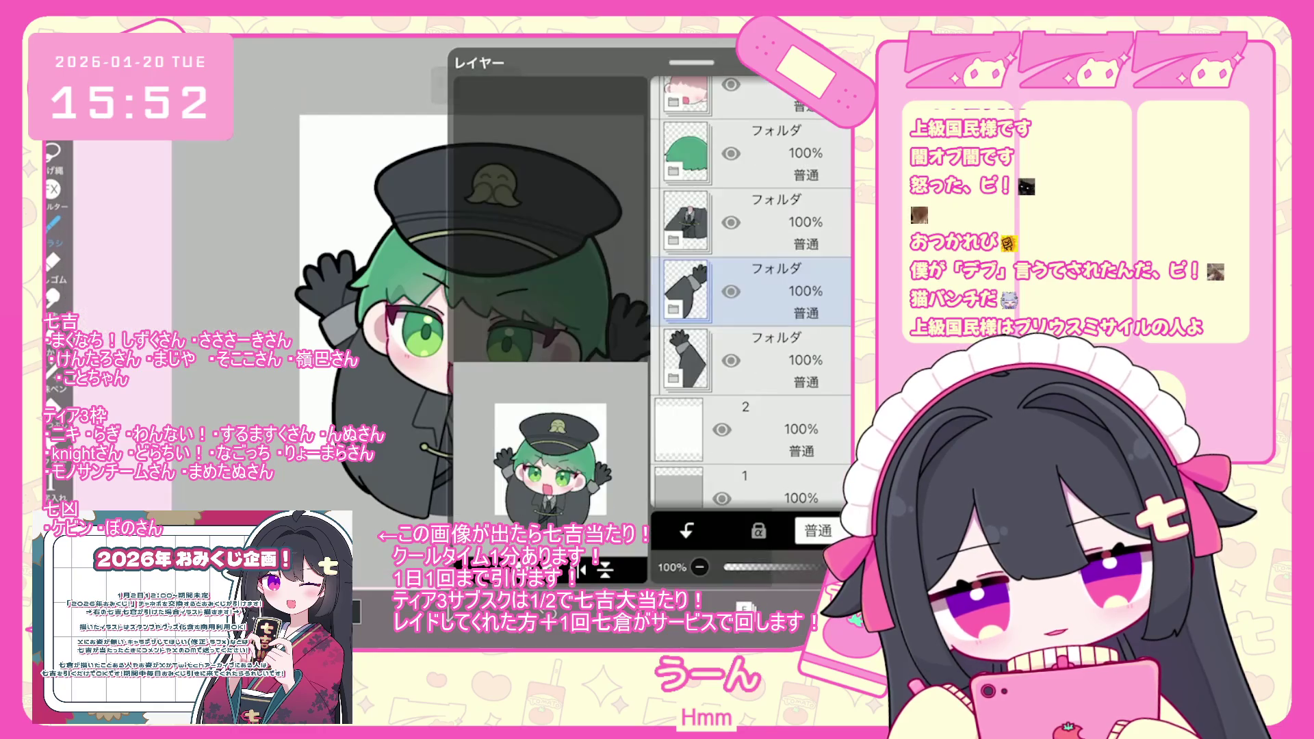
{"action": "scroll", "coordinate": [751, 294], "scroll_direction": "up", "scroll_amount": 2}
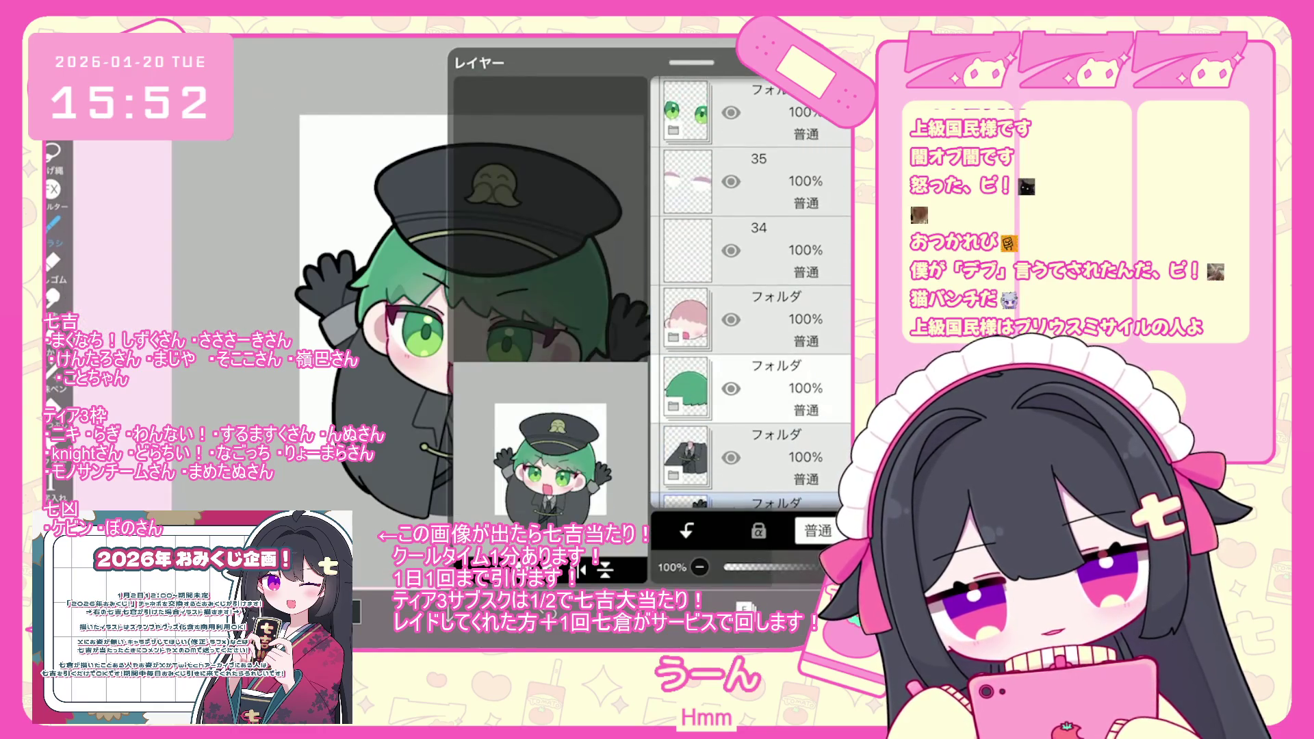
{"action": "left_click", "coordinate": [753, 388]}
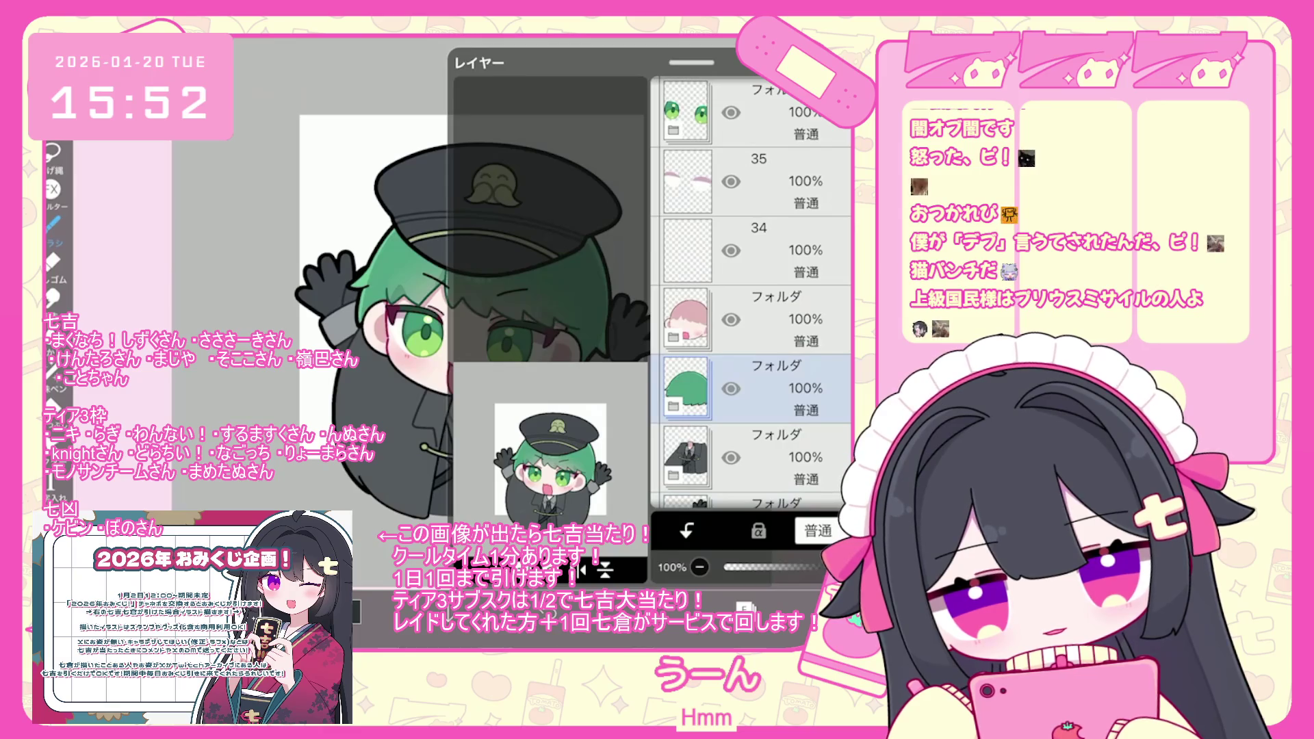
{"action": "left_click", "coordinate": [674, 406]}
{"action": "scroll", "coordinate": [753, 294], "scroll_direction": "down", "scroll_amount": 2}
{"action": "left_click", "coordinate": [787, 322]}
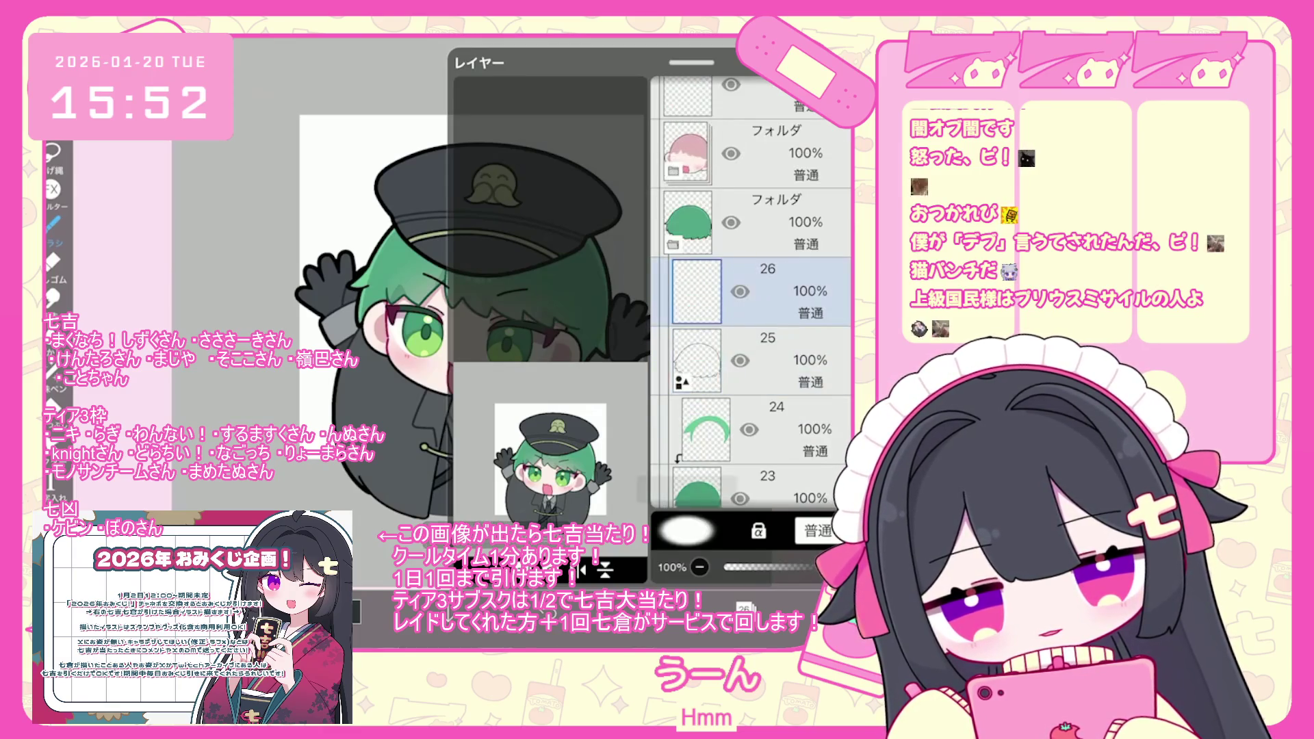
{"action": "scroll", "coordinate": [753, 294], "scroll_direction": "down", "scroll_amount": 1}
{"action": "scroll", "coordinate": [534, 328], "scroll_direction": "up", "scroll_amount": 5}
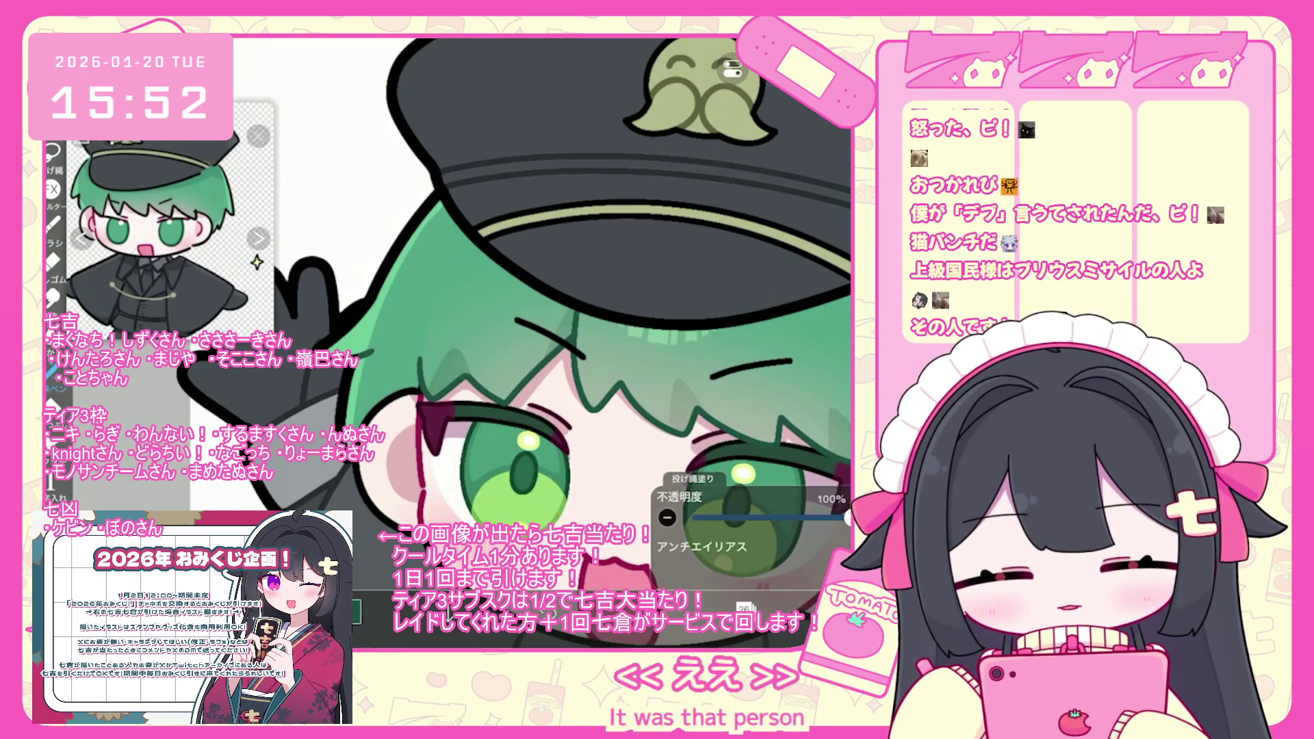
{"action": "scroll", "coordinate": [506, 329], "scroll_direction": "down", "scroll_amount": 5}
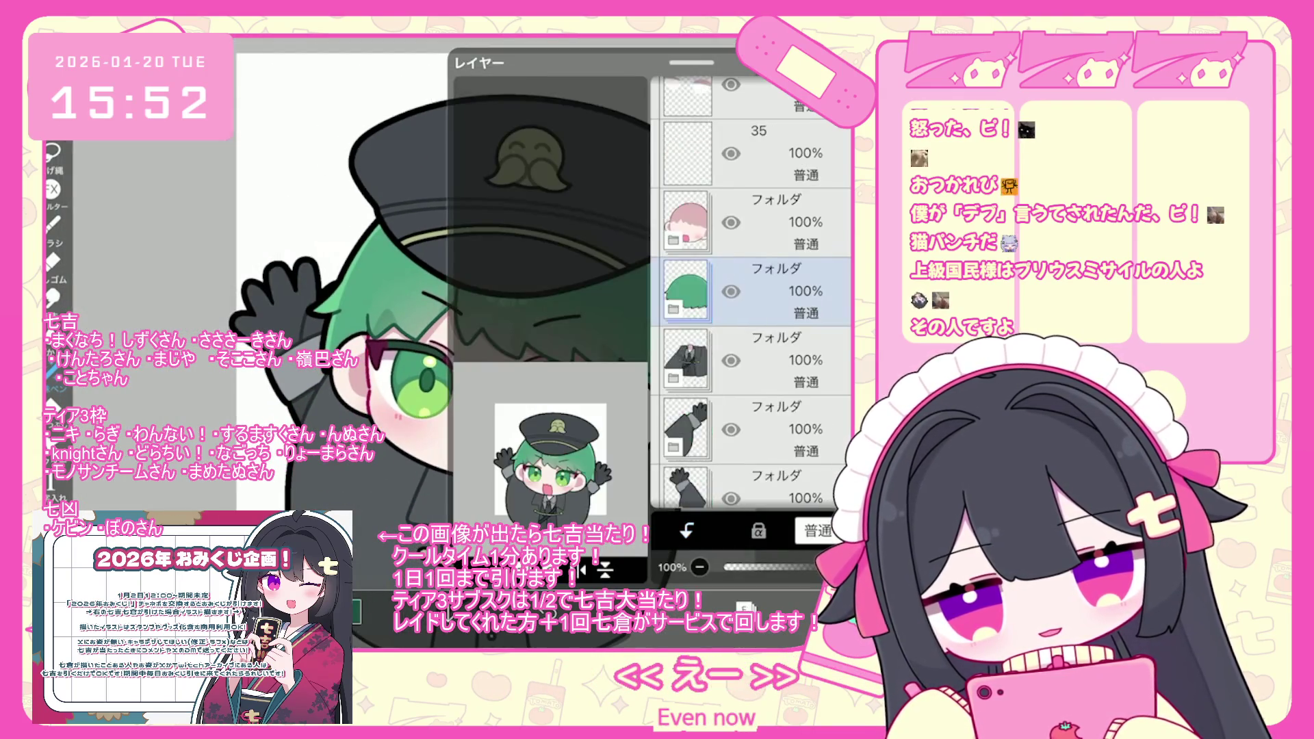
{"action": "scroll", "coordinate": [753, 295], "scroll_direction": "up", "scroll_amount": 10}
{"action": "left_click", "coordinate": [753, 329]}
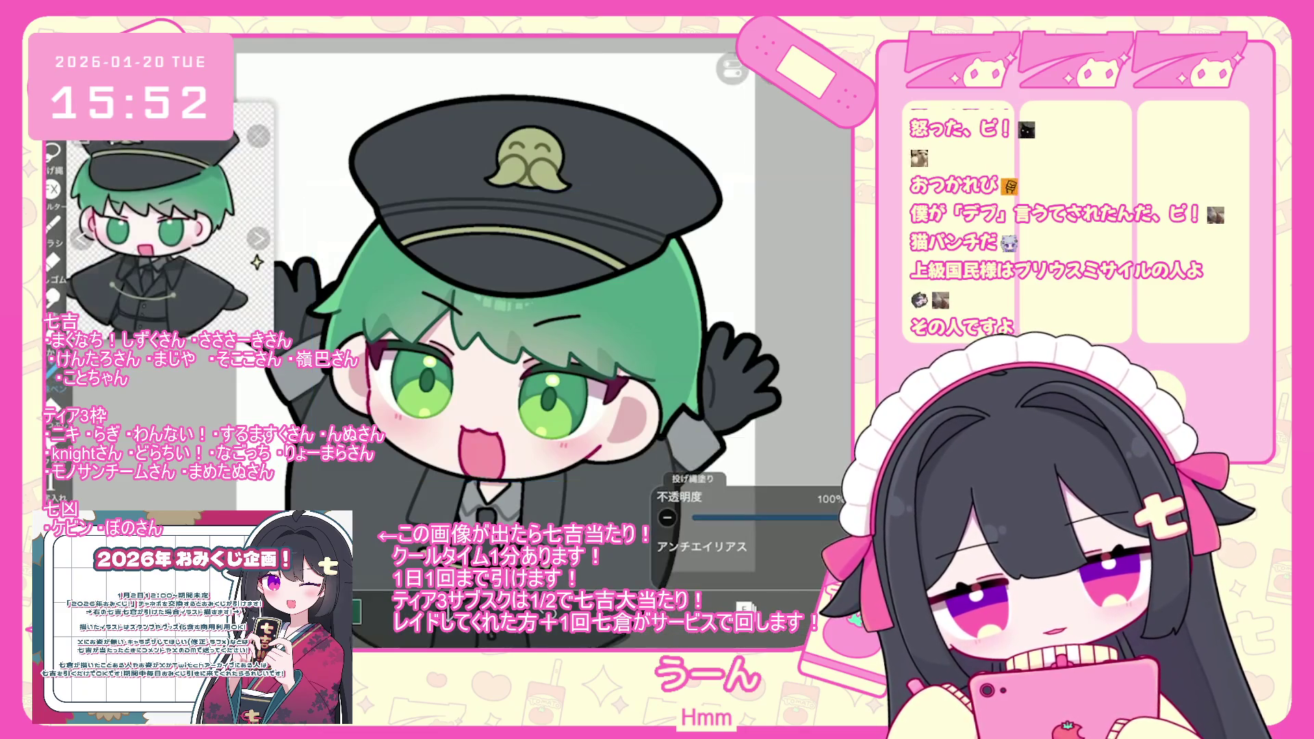
{"action": "scroll", "coordinate": [547, 342], "scroll_direction": "down", "scroll_amount": 5}
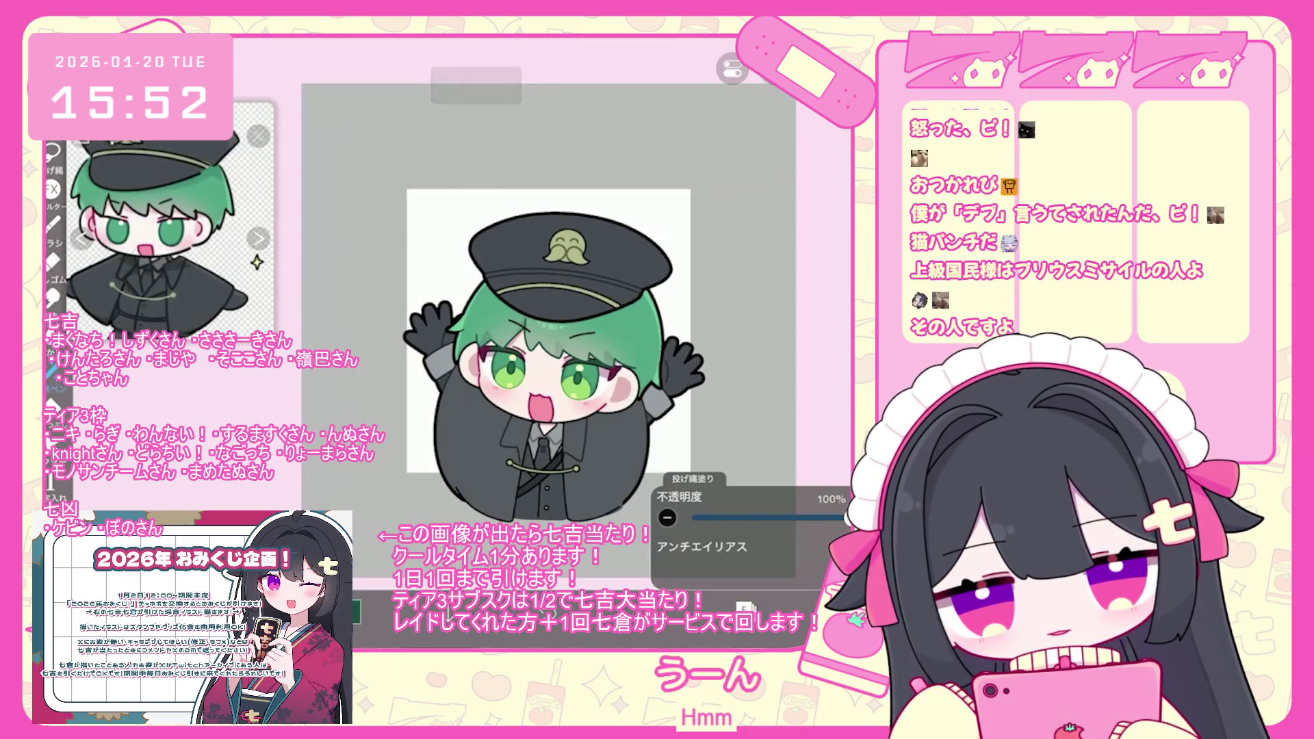
Make the confetti folder visible so the colourful cards appear around the chibi.
{"action": "scroll", "coordinate": [514, 308], "scroll_direction": "up", "scroll_amount": 3}
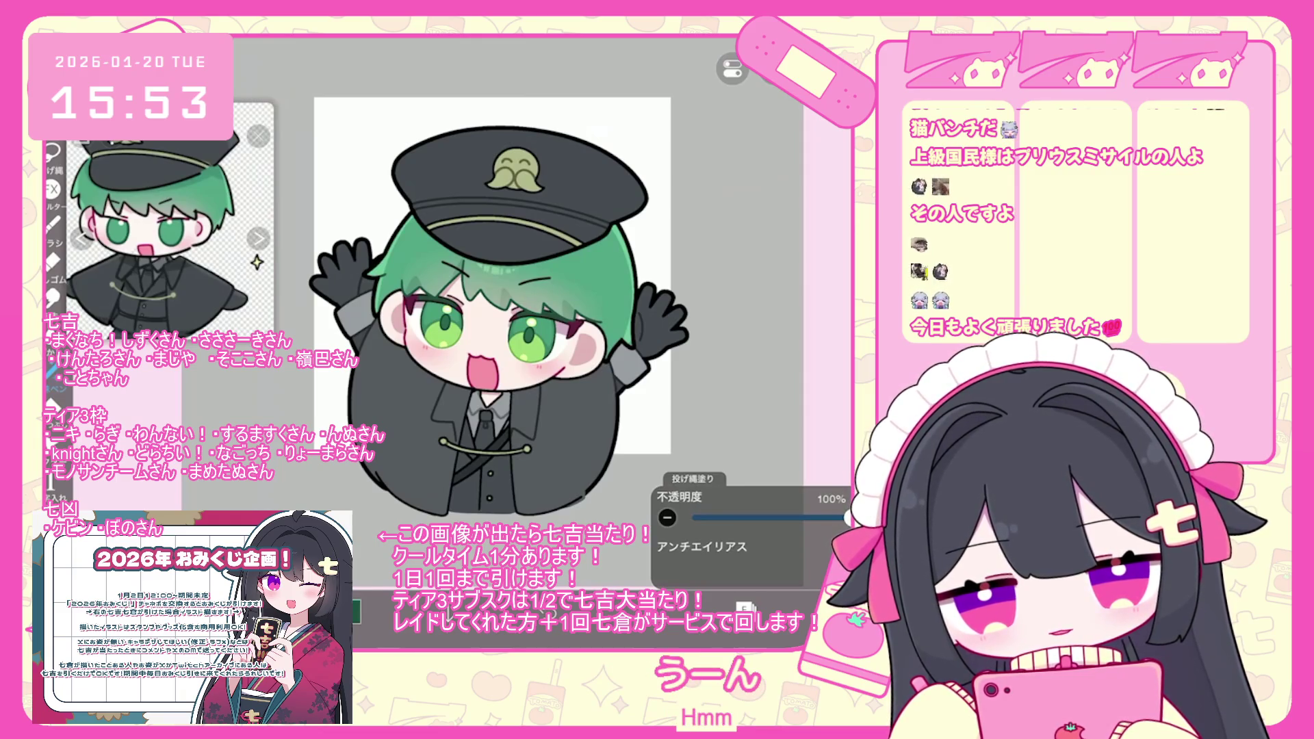
{"action": "left_click", "coordinate": [746, 608]}
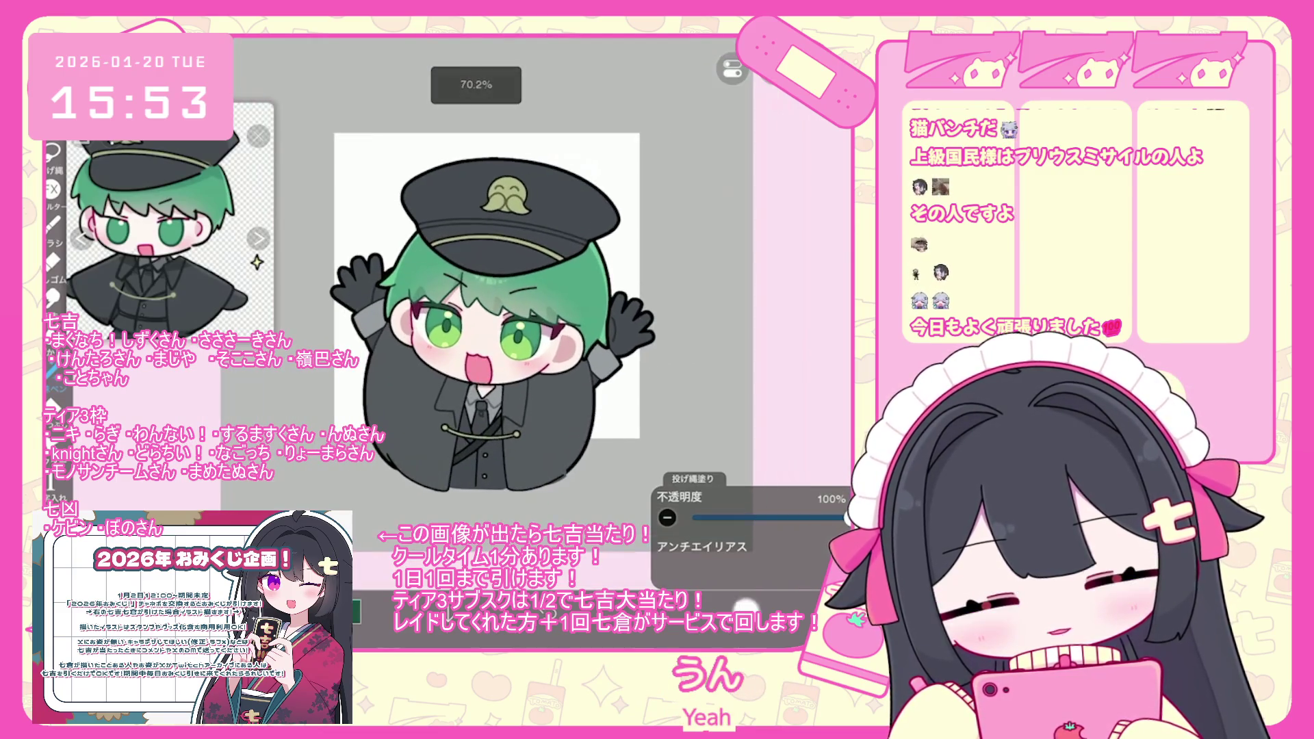
{"action": "left_click", "coordinate": [731, 323]}
Select layer 64, lasso-fill a confetti card, and undo the misfill.
{"action": "scroll", "coordinate": [753, 294], "scroll_direction": "down", "scroll_amount": 2}
{"action": "left_click", "coordinate": [787, 396]}
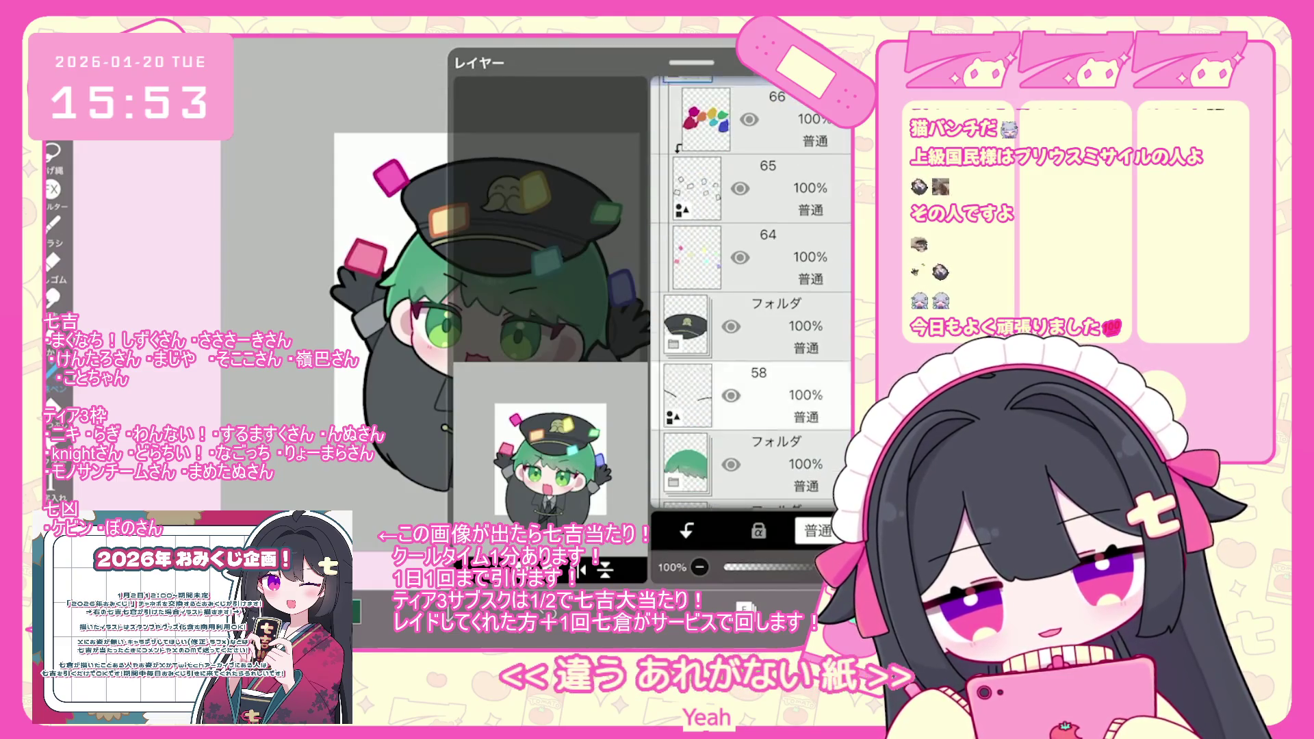
{"action": "left_click", "coordinate": [787, 257]}
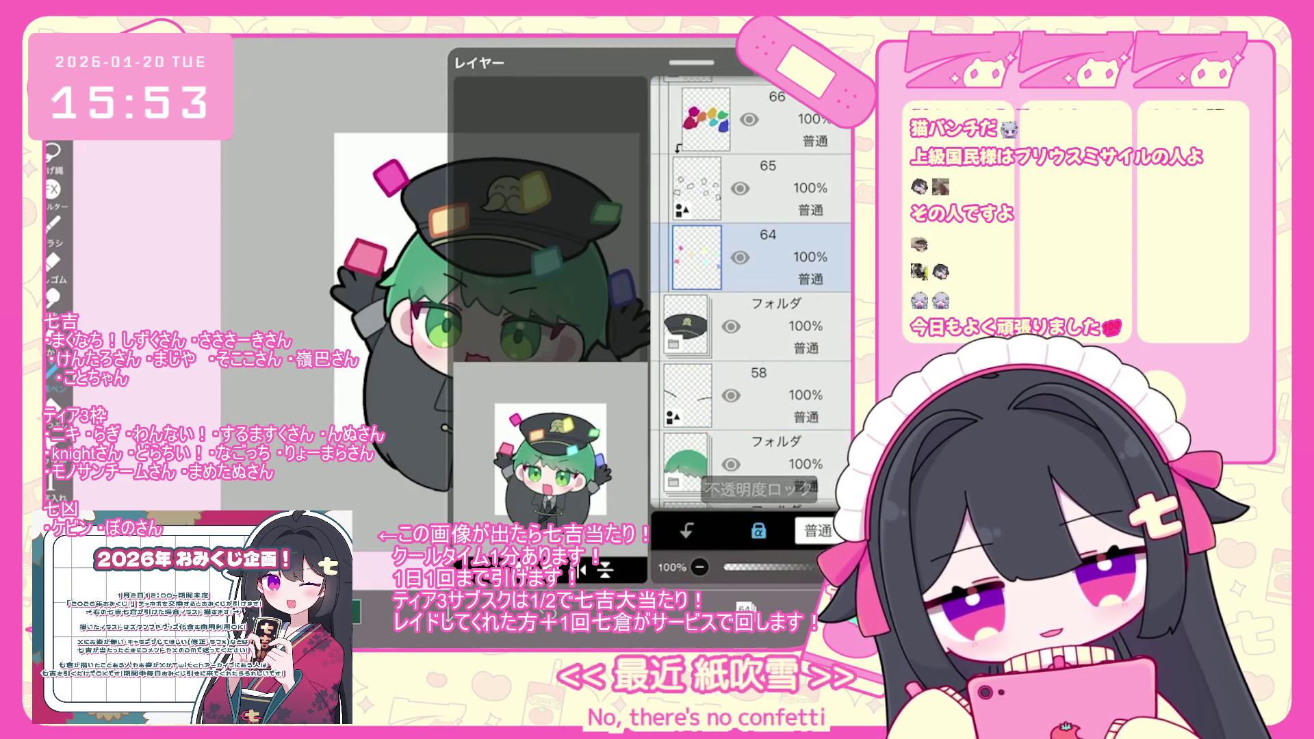
{"action": "left_click", "coordinate": [745, 608]}
{"action": "left_click", "coordinate": [746, 607]}
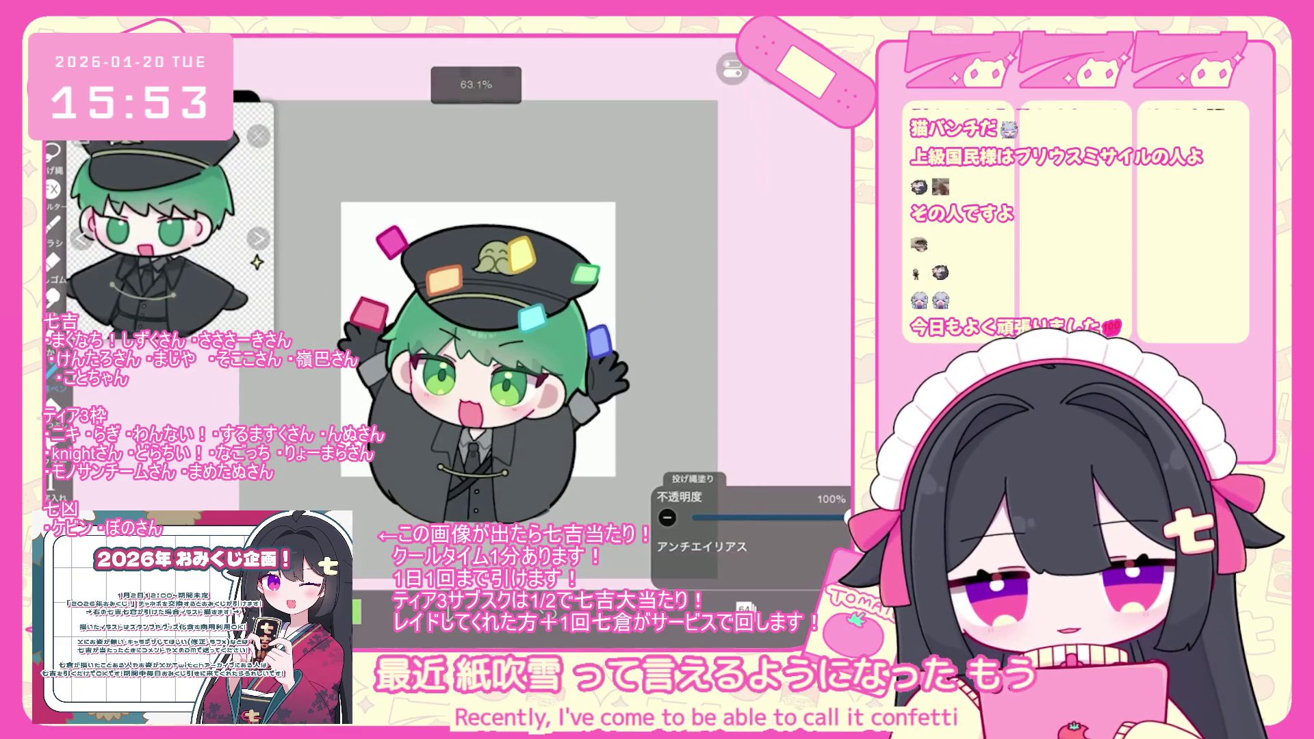
{"action": "key", "text": "ctrl+z"}
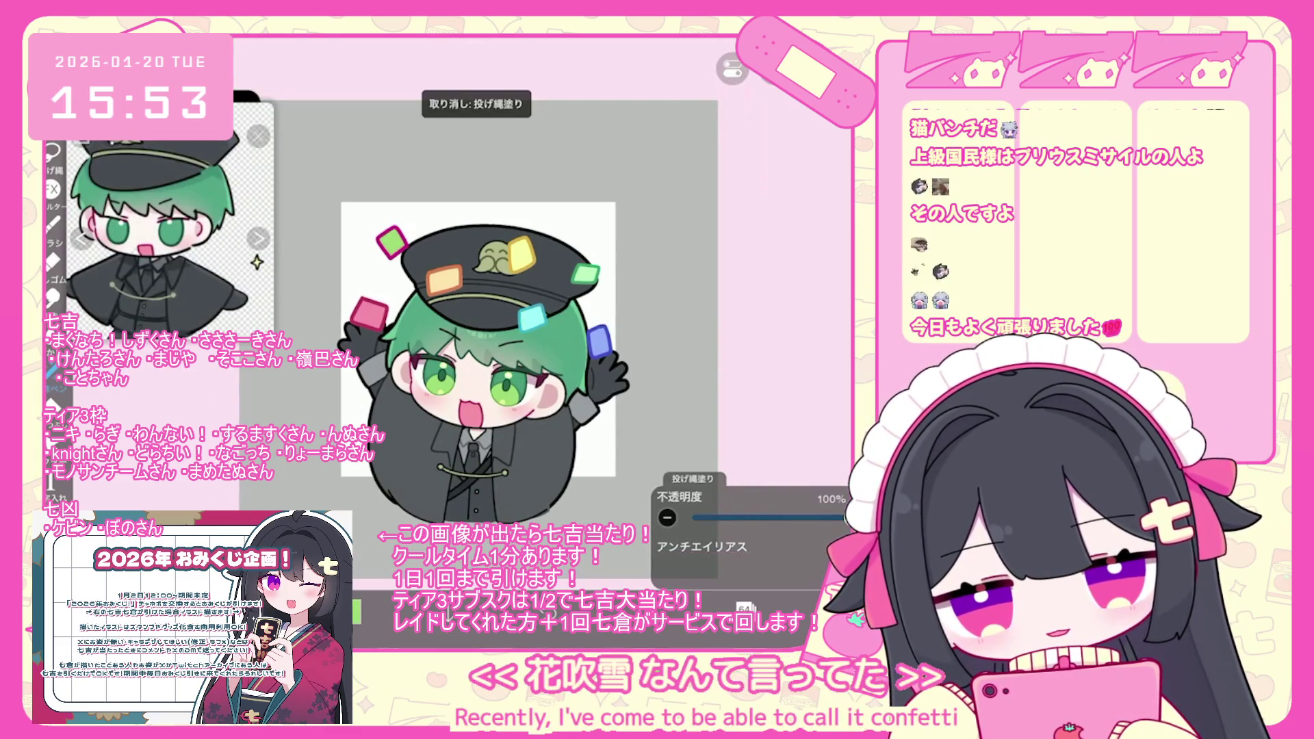
Reselect layer 64 and check the Lasso Fill settings.
{"action": "left_click", "coordinate": [745, 607]}
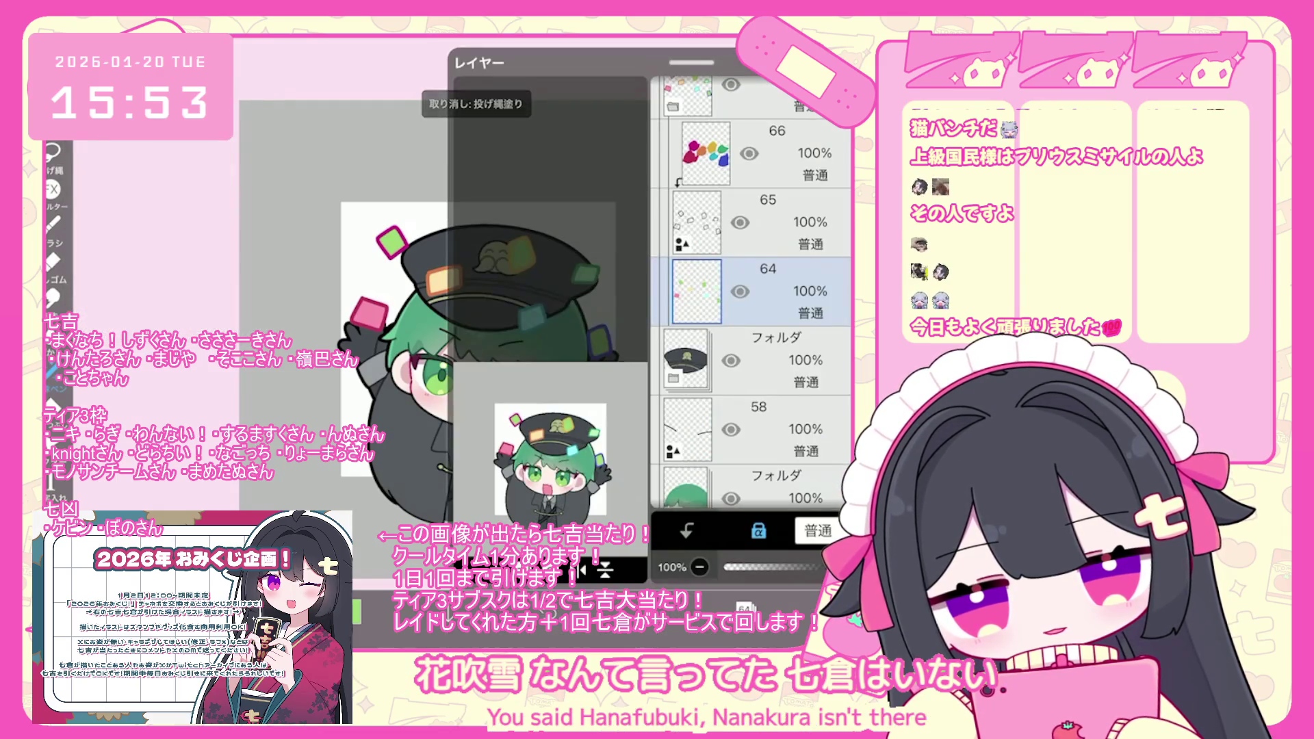
{"action": "left_click", "coordinate": [760, 359]}
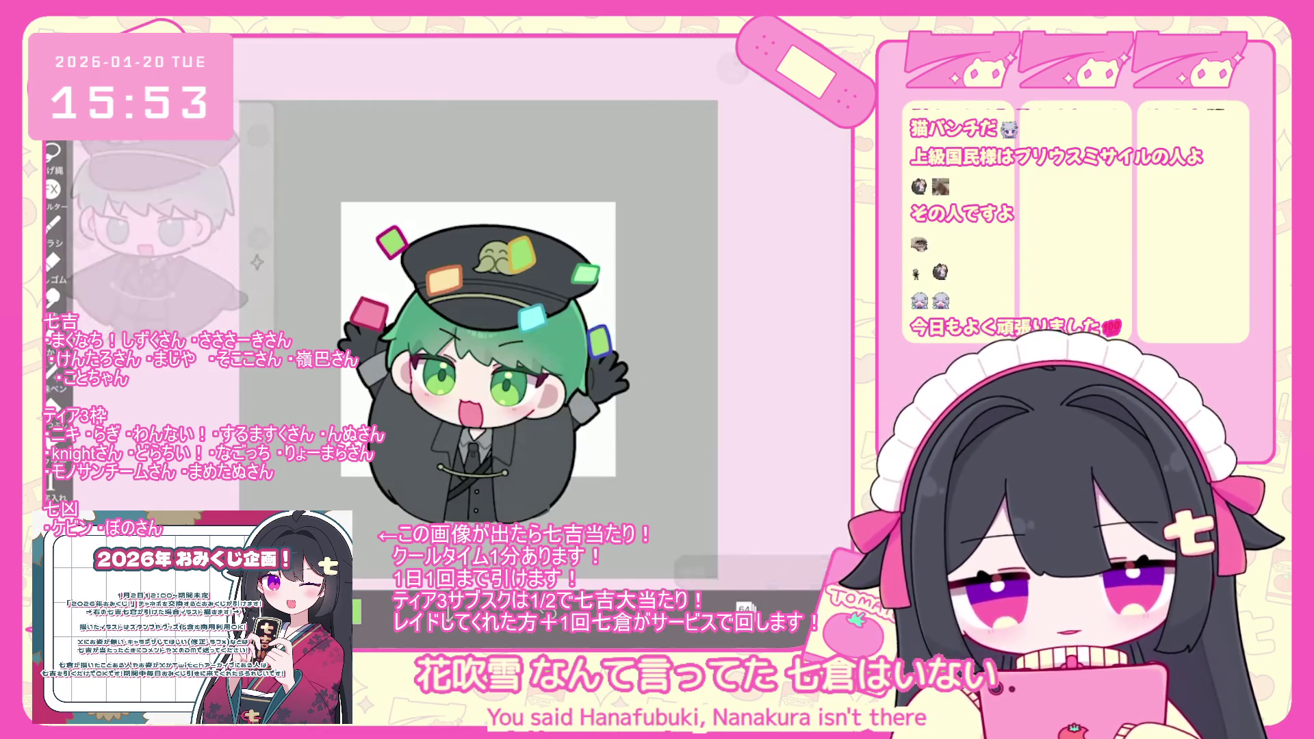
{"action": "left_click", "coordinate": [745, 607]}
{"action": "left_click", "coordinate": [691, 608]}
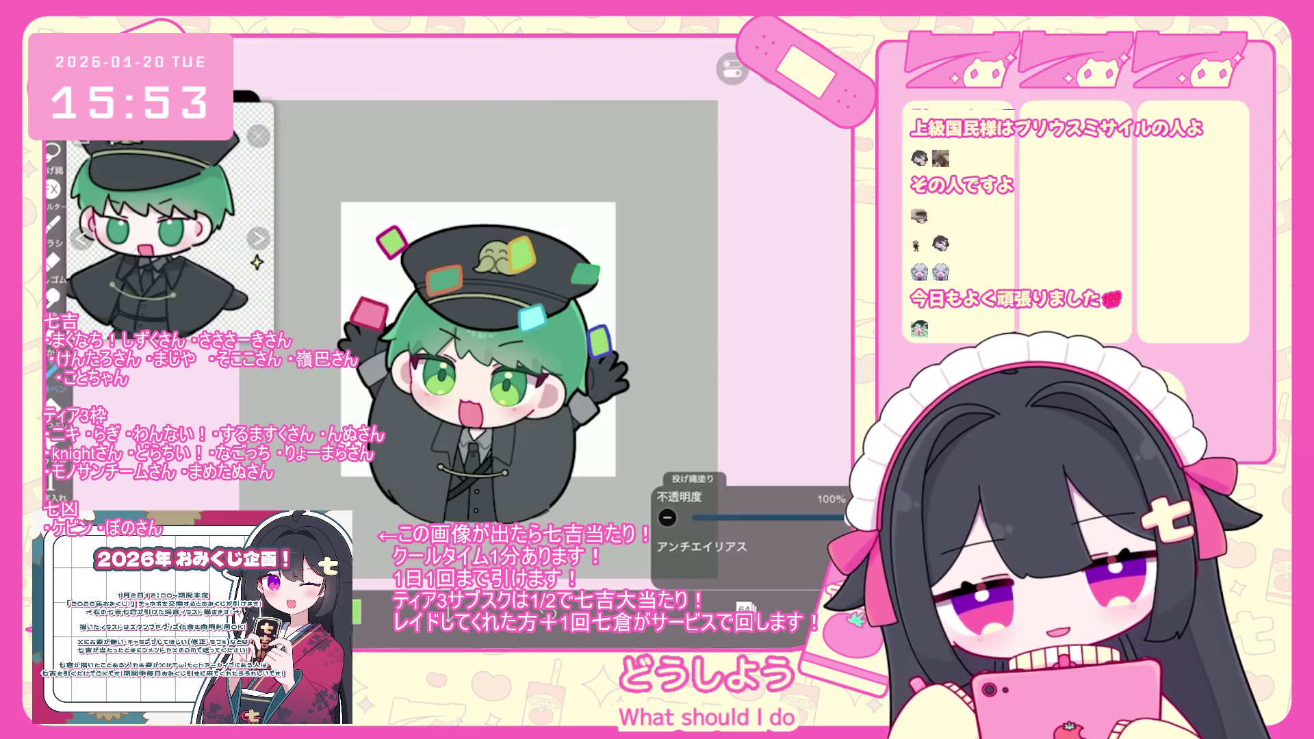
{"action": "left_click", "coordinate": [53, 373]}
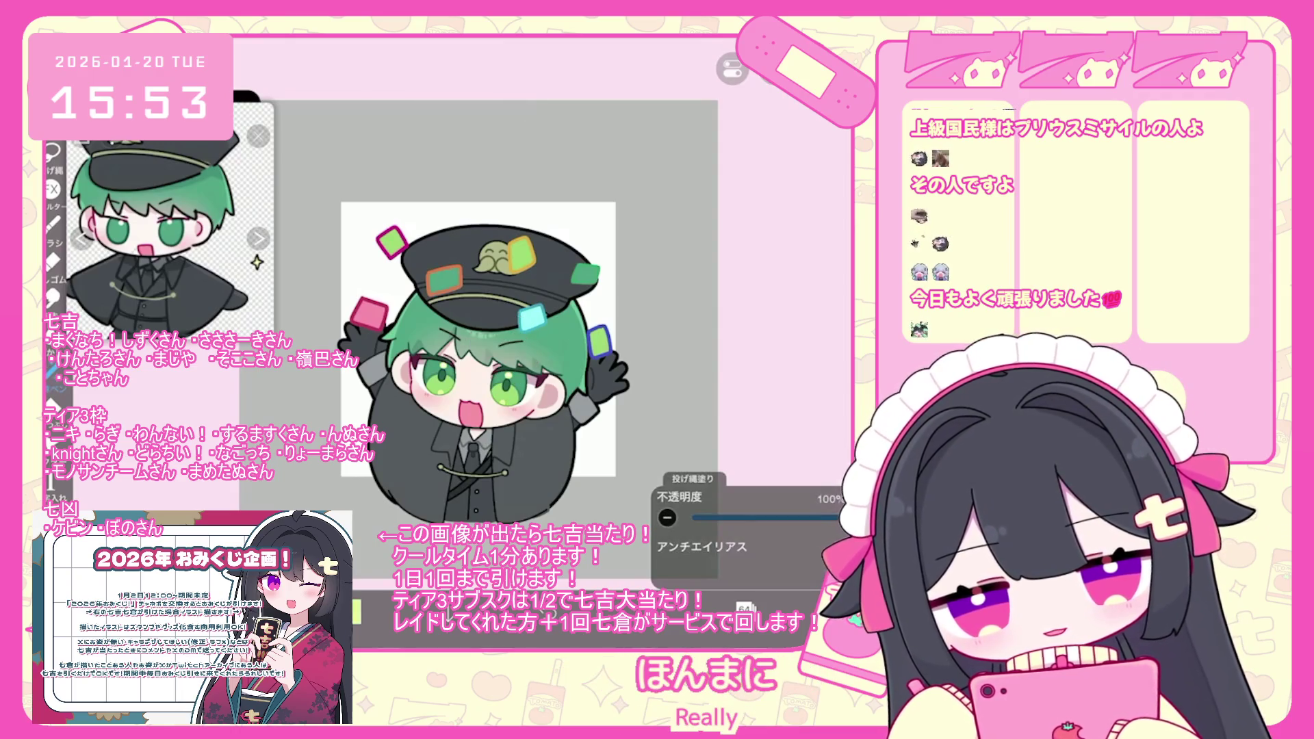
Fill the pink card near the left hand with lime, then select layer 66.
{"action": "left_click_drag", "start_coordinate": [352, 304], "coordinate": [383, 322]}
{"action": "left_click", "coordinate": [745, 608]}
{"action": "left_click", "coordinate": [753, 154]}
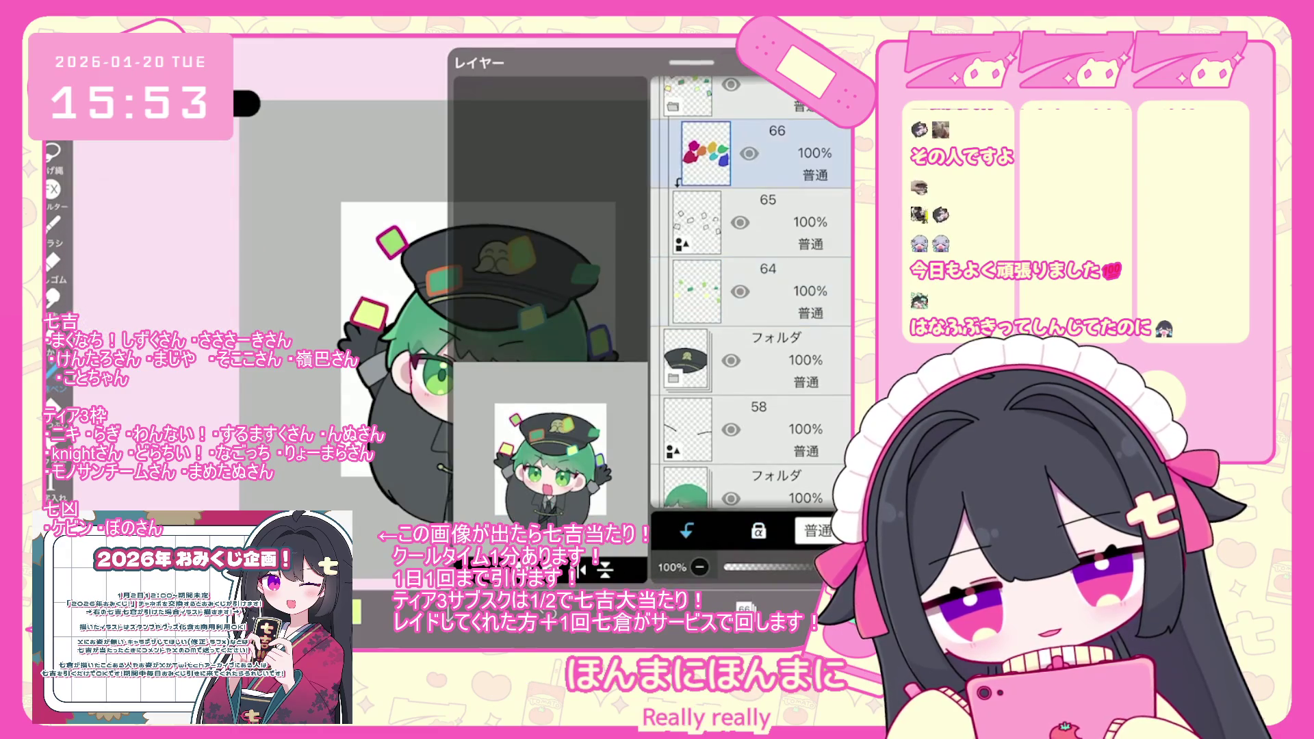
{"action": "left_click", "coordinate": [744, 608]}
Adjust the lime fill colour to slightly darker, softer greens, then bring up the layer list.
{"action": "left_click", "coordinate": [355, 611]}
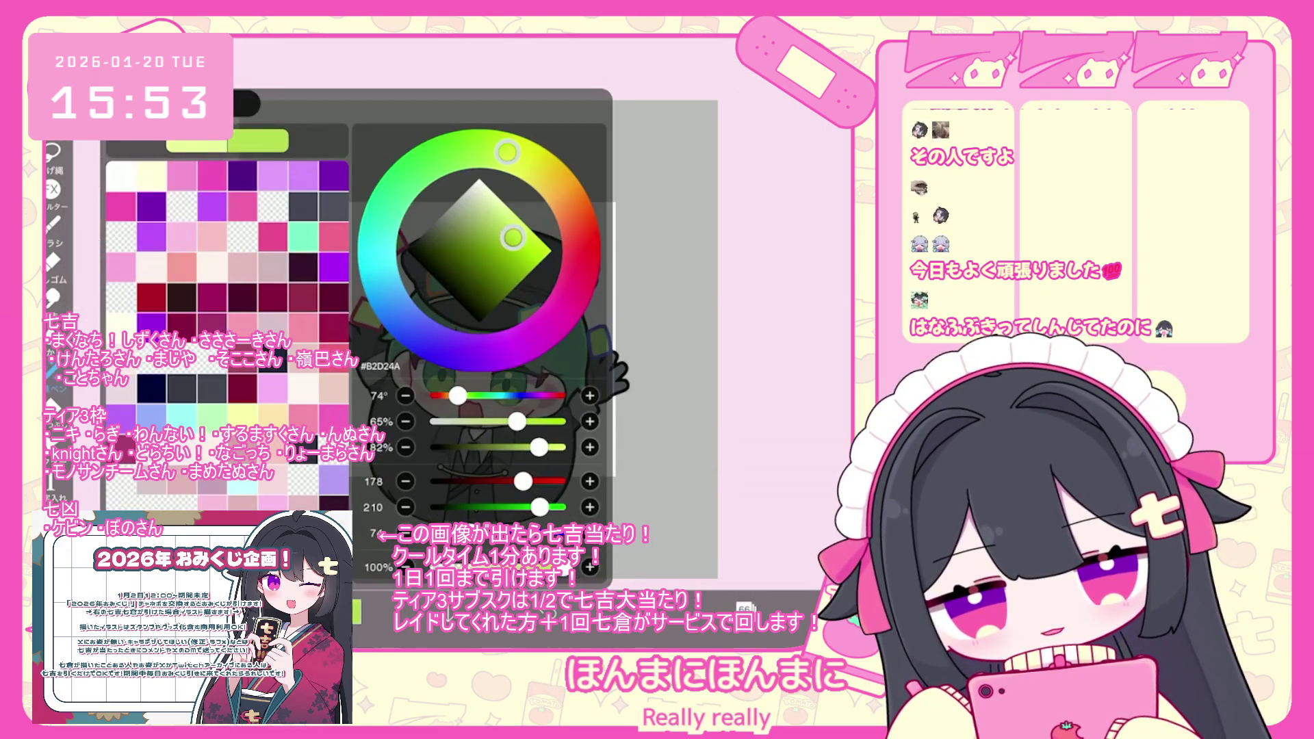
{"action": "left_click", "coordinate": [406, 422]}
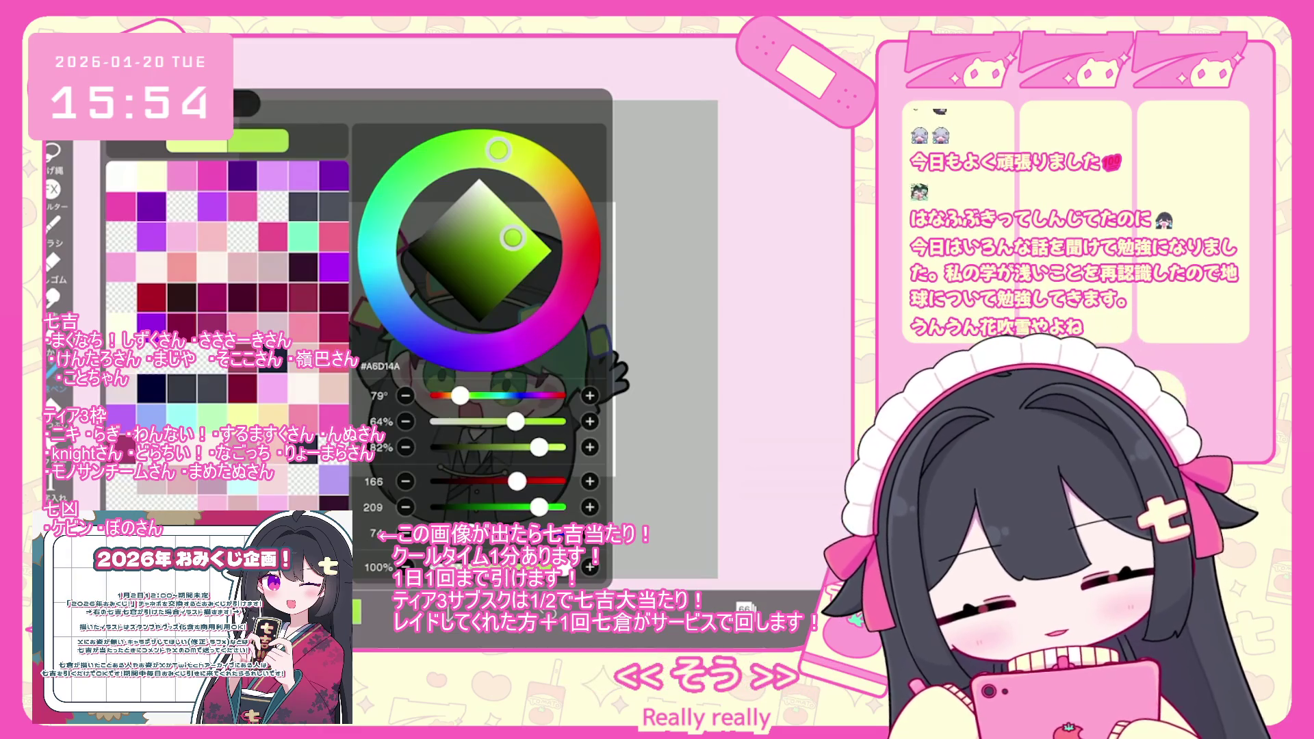
{"action": "left_click", "coordinate": [354, 611]}
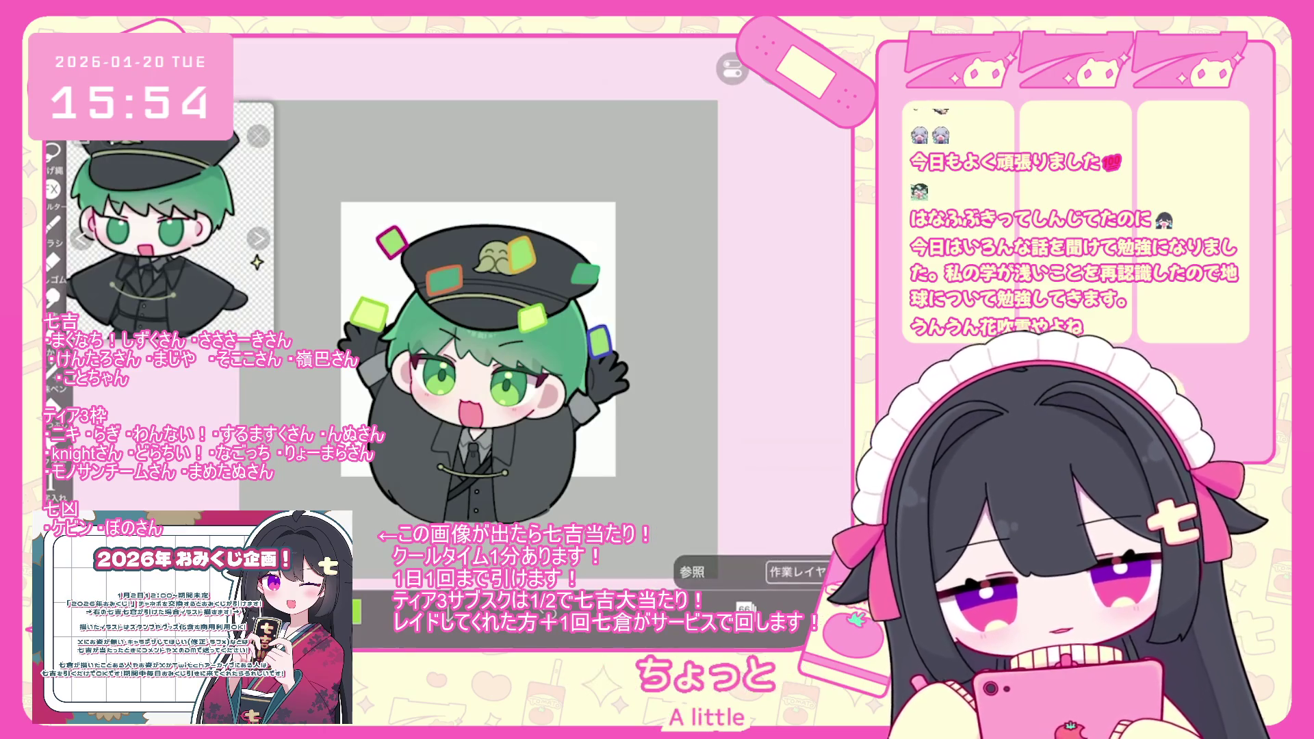
{"action": "left_click", "coordinate": [355, 612]}
{"action": "left_click", "coordinate": [354, 612]}
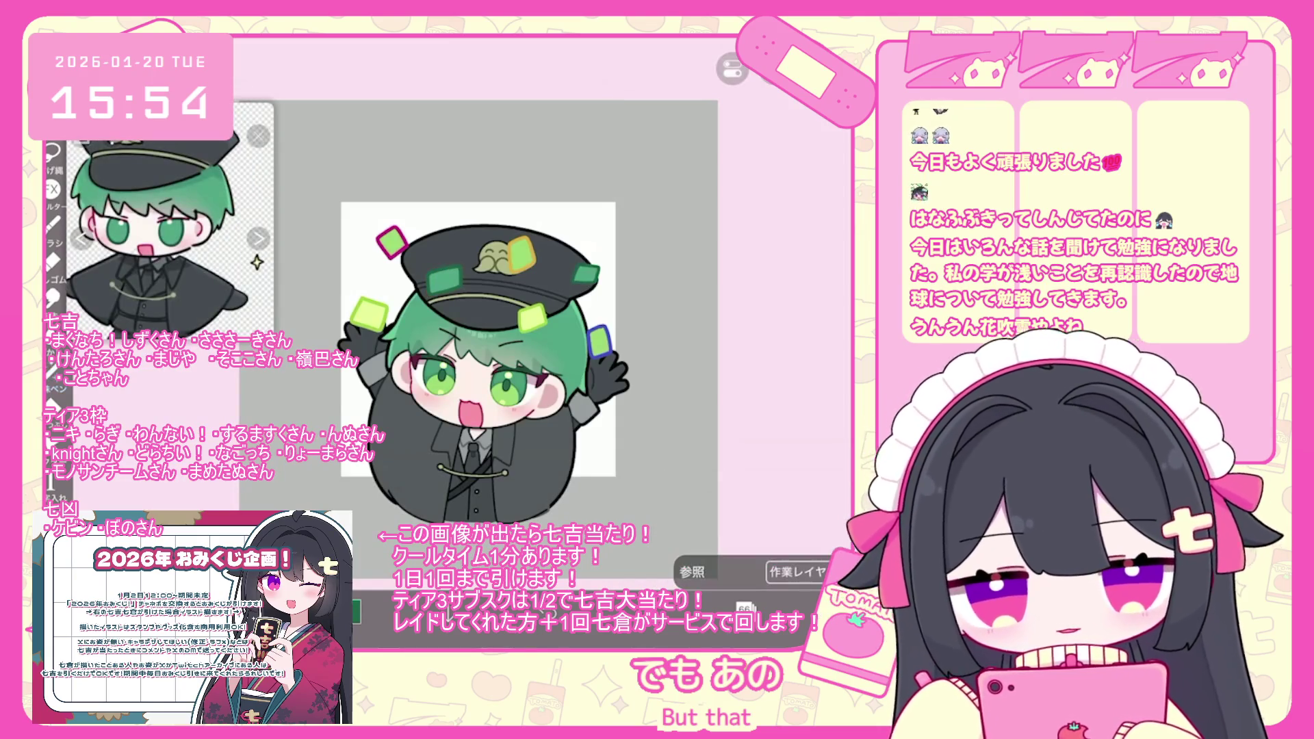
{"action": "left_click", "coordinate": [355, 612]}
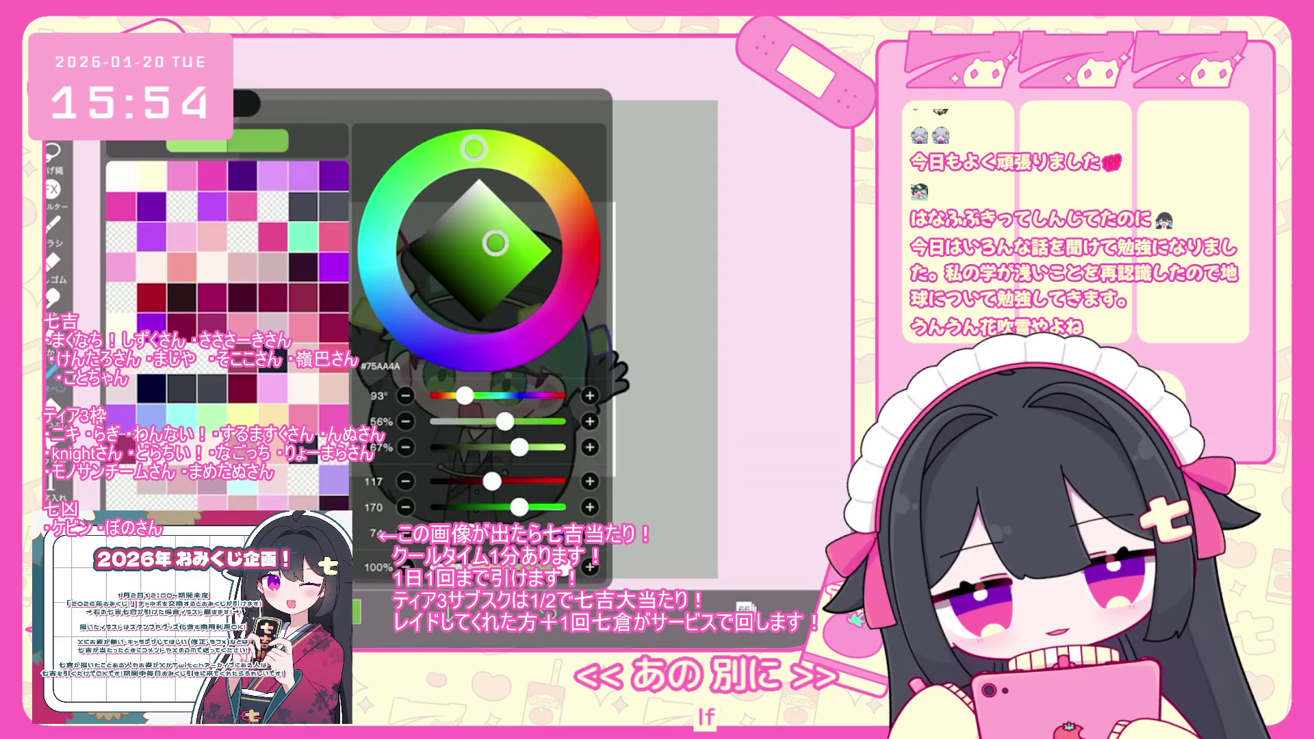
{"action": "left_click", "coordinate": [355, 612]}
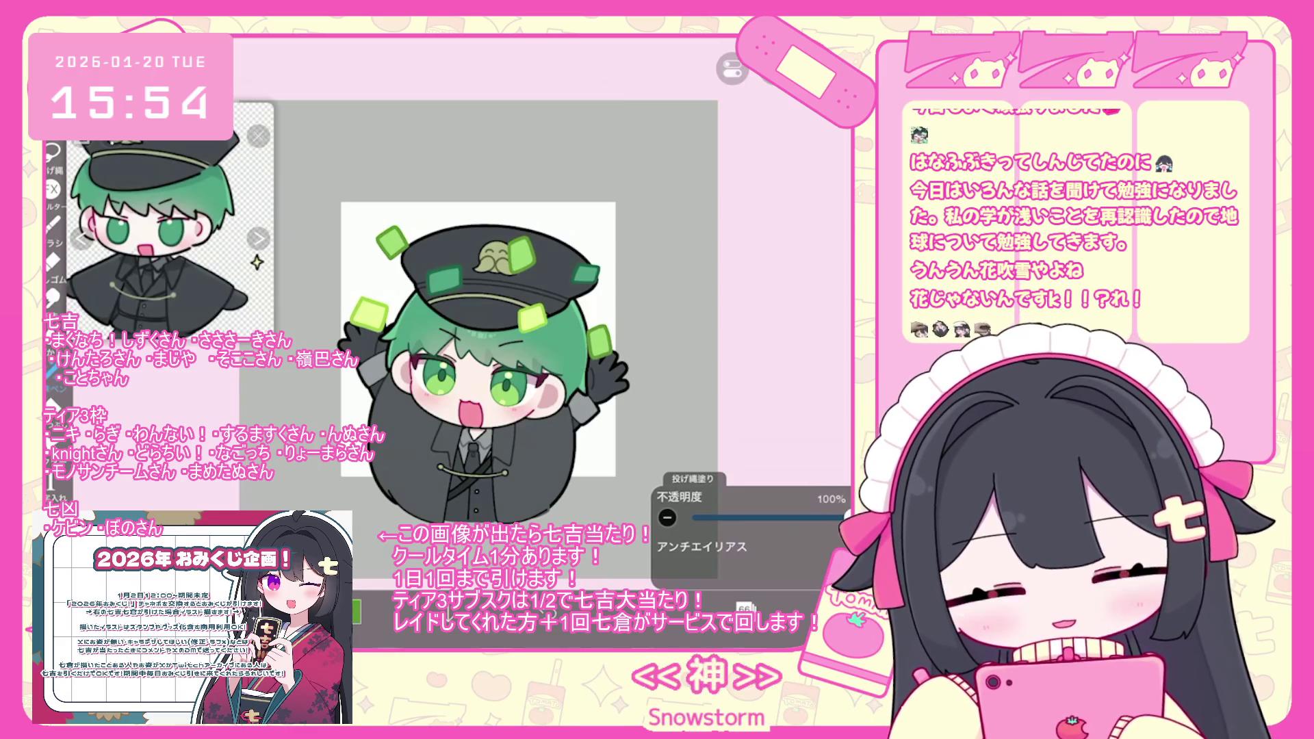
{"action": "left_click", "coordinate": [744, 608]}
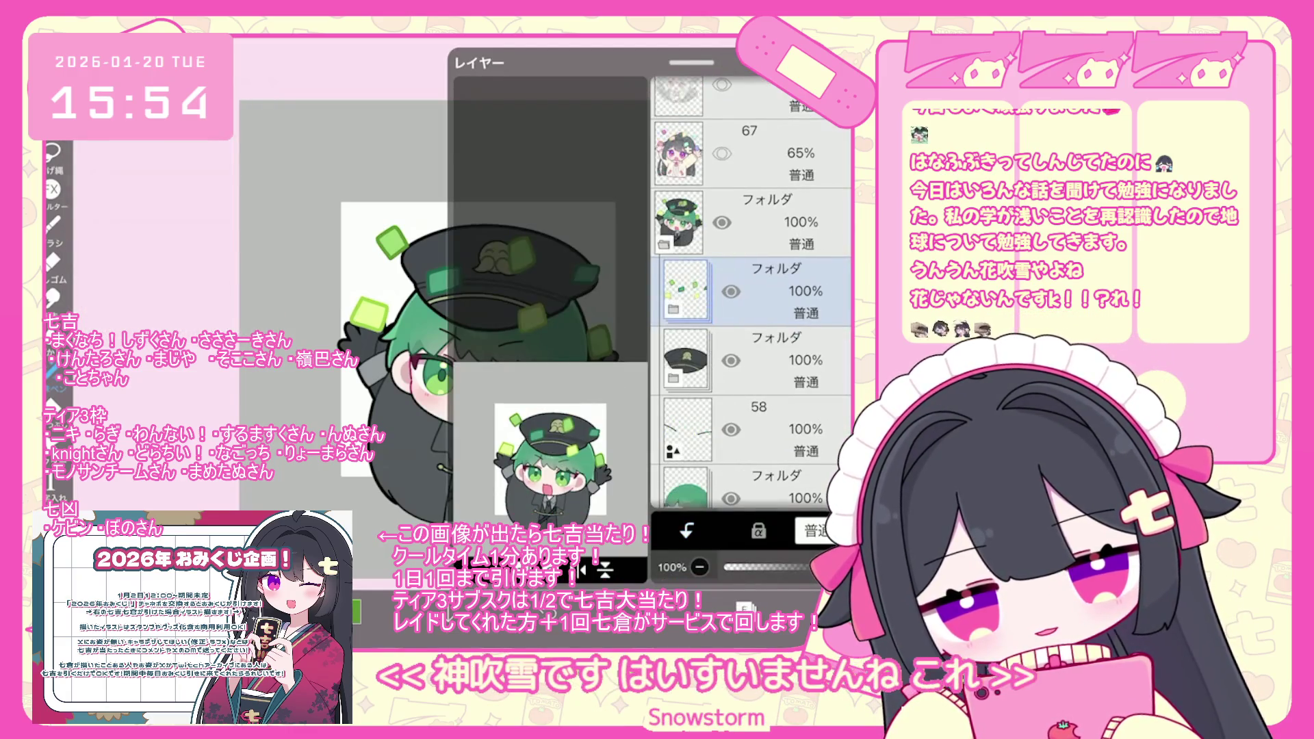
Alpha-lock layer 70 in the banknote confetti folder.
{"action": "scroll", "coordinate": [753, 294], "scroll_direction": "up", "scroll_amount": 5}
{"action": "left_click", "coordinate": [754, 178]}
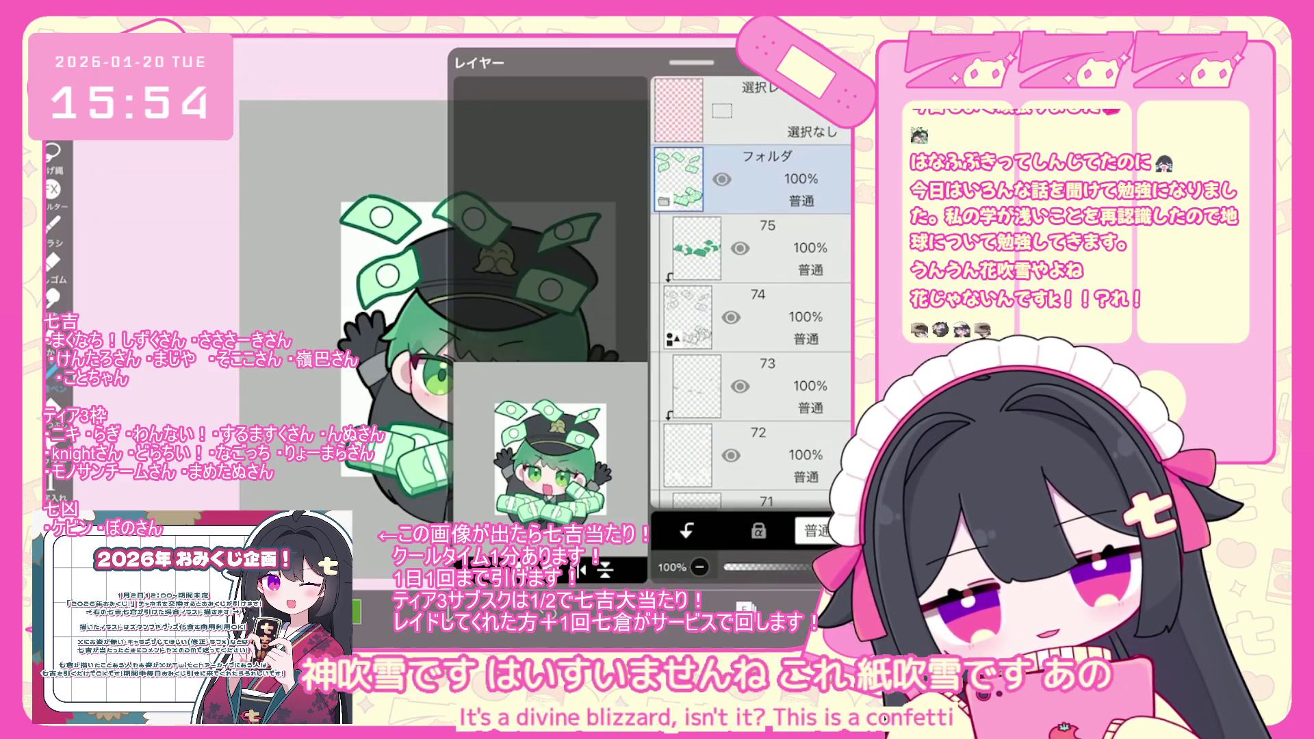
{"action": "scroll", "coordinate": [753, 294], "scroll_direction": "down", "scroll_amount": 3}
{"action": "left_click", "coordinate": [753, 352]}
{"action": "left_click", "coordinate": [753, 421]}
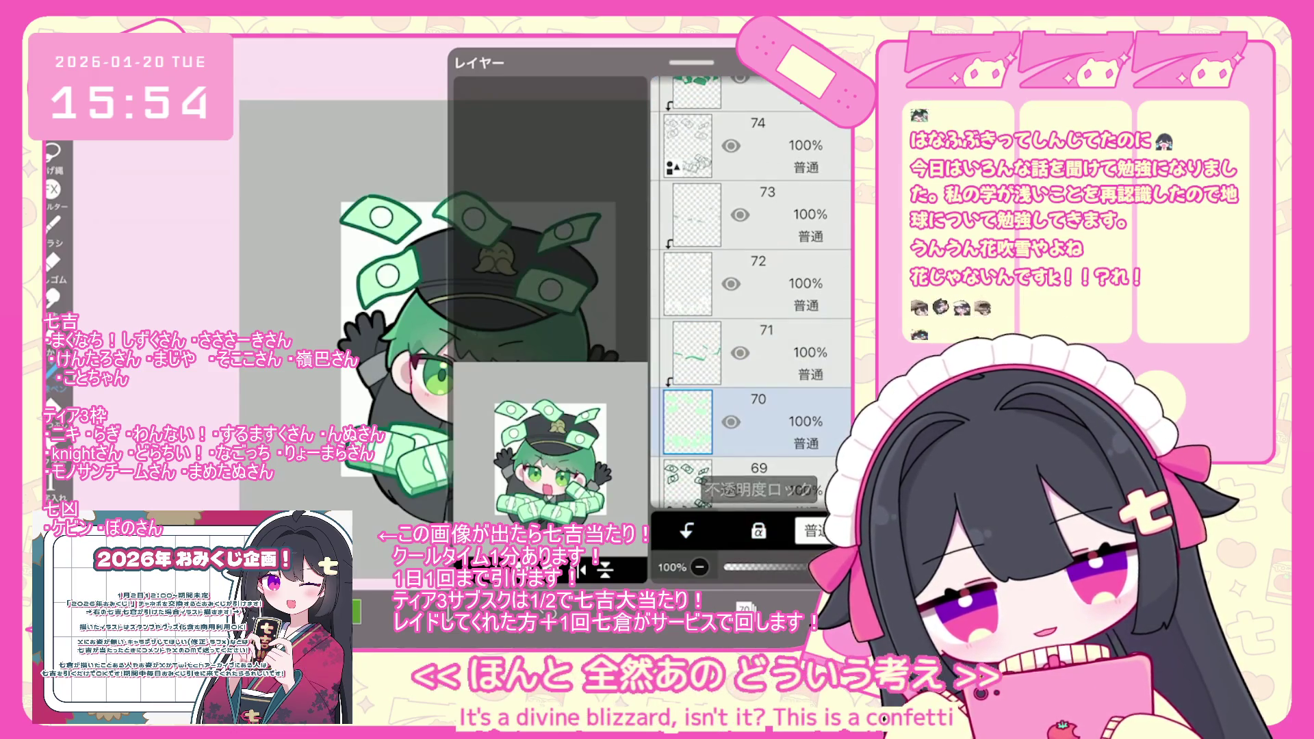
{"action": "left_click", "coordinate": [744, 608]}
Choose a muted grey-green colour for recolouring layers 70 and 71.
{"action": "left_click", "coordinate": [356, 612]}
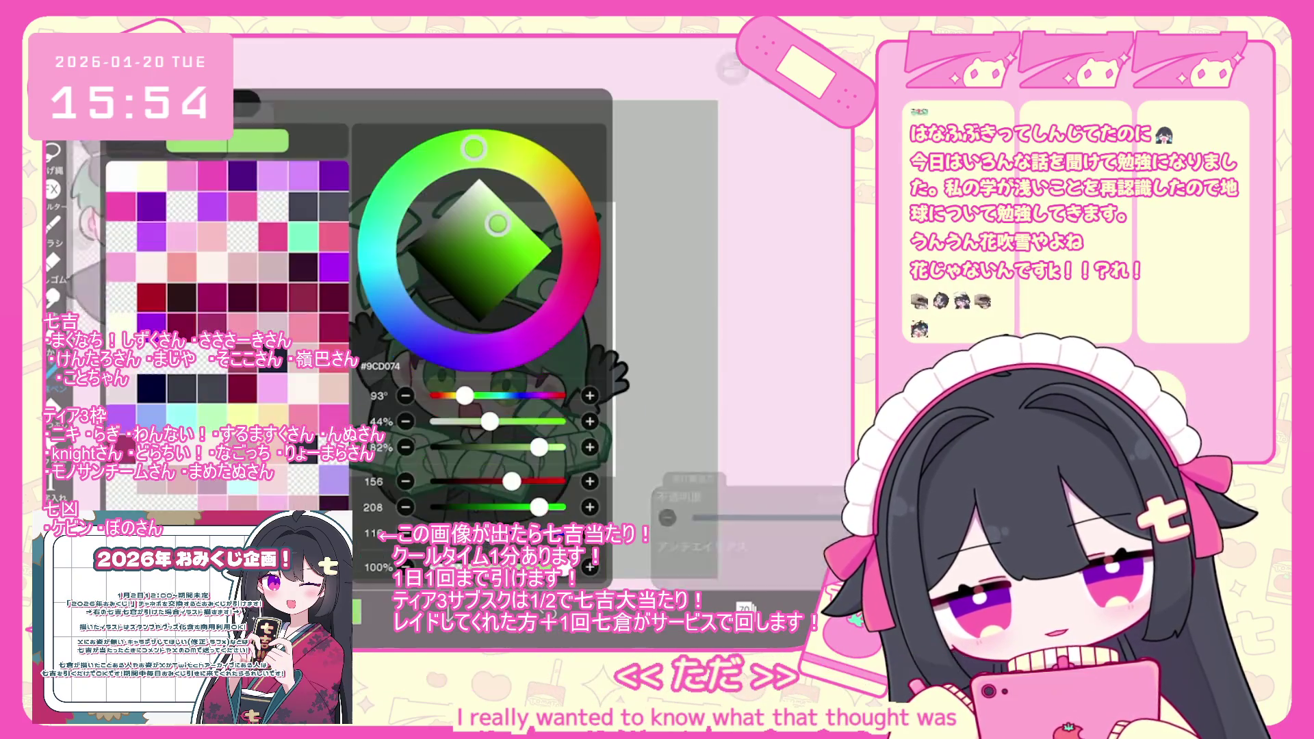
{"action": "left_click_drag", "start_coordinate": [497, 223], "coordinate": [479, 218]}
{"action": "left_click", "coordinate": [356, 611]}
{"action": "scroll", "coordinate": [534, 325], "scroll_direction": "down", "scroll_amount": 3}
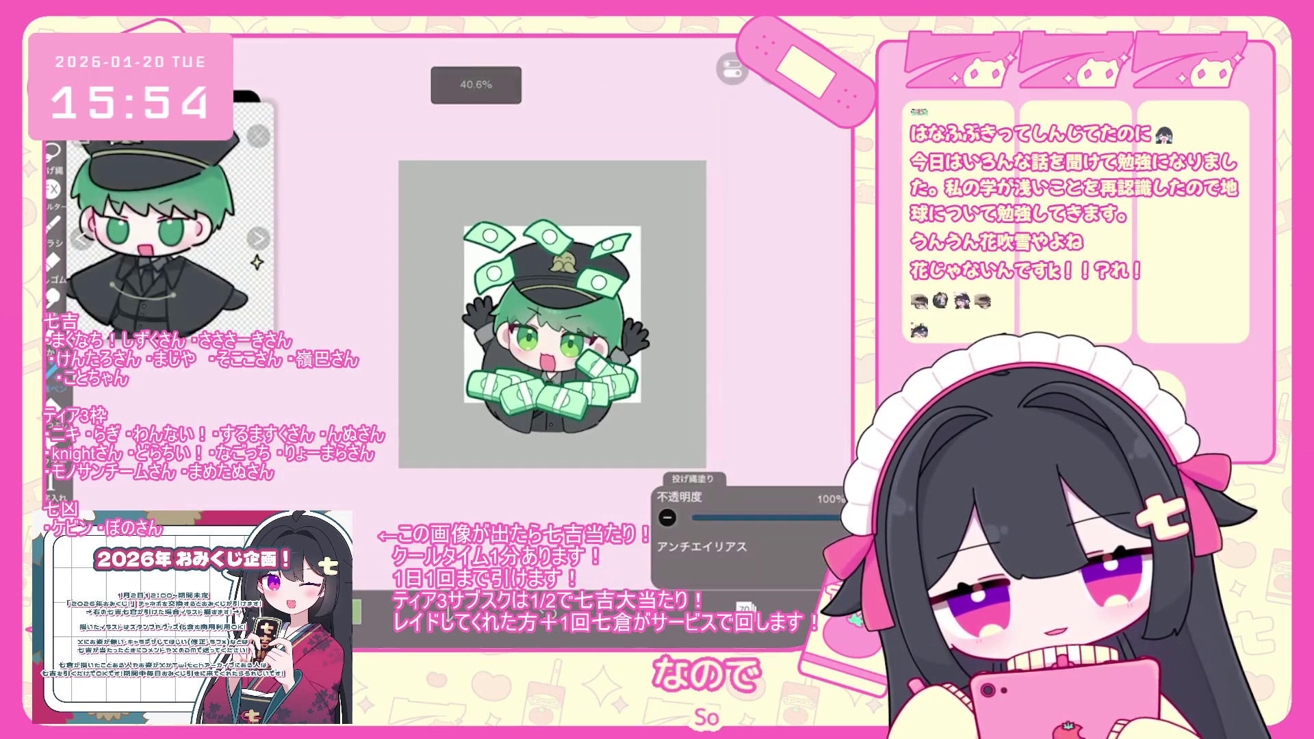
{"action": "left_click", "coordinate": [744, 608]}
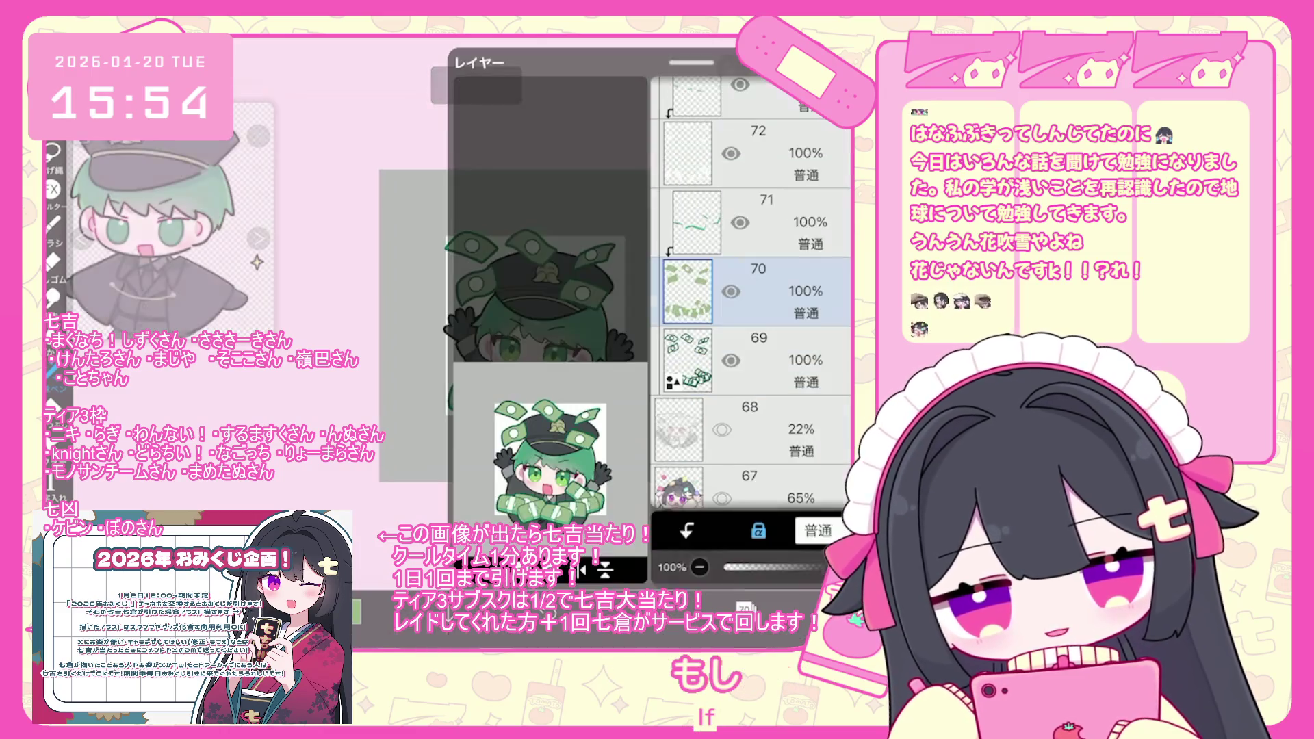
{"action": "left_click", "coordinate": [767, 222]}
{"action": "left_click", "coordinate": [356, 611]}
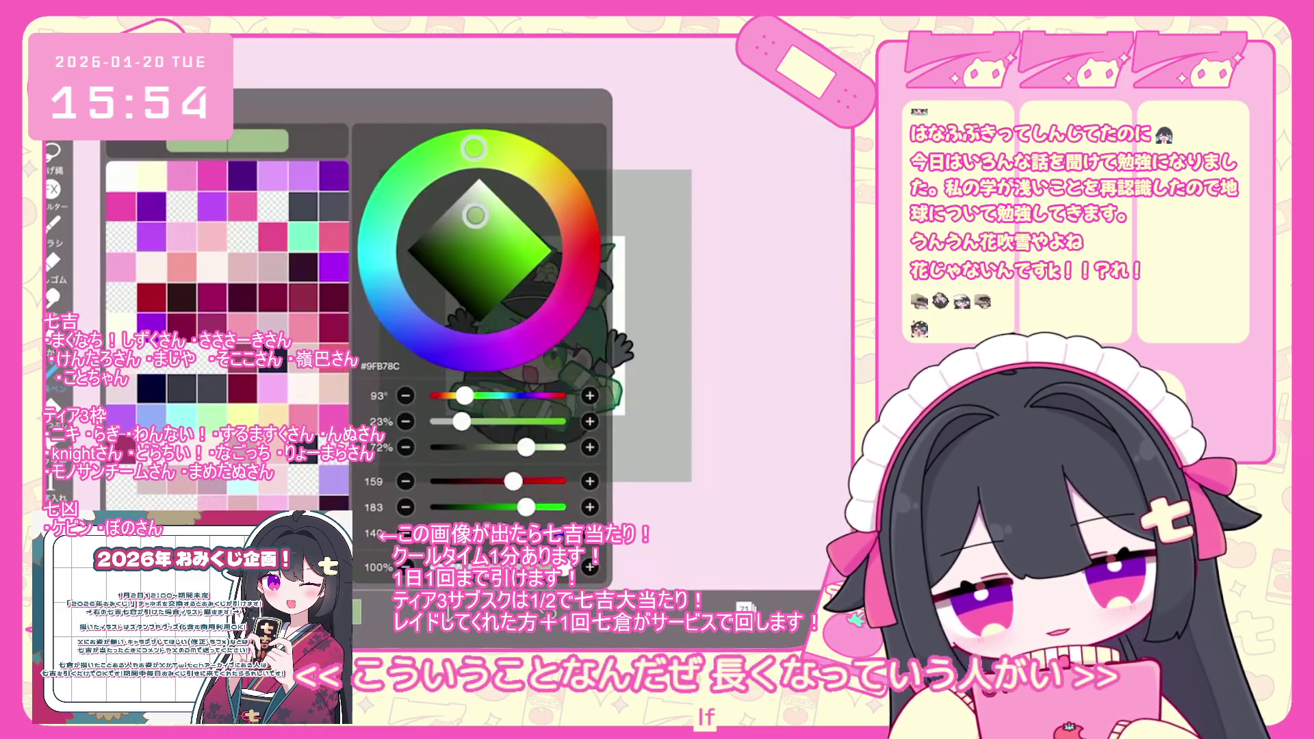
{"action": "left_click", "coordinate": [356, 612]}
Switch to layer 72 and choose a pale yellow-green colour.
{"action": "left_click", "coordinate": [744, 608]}
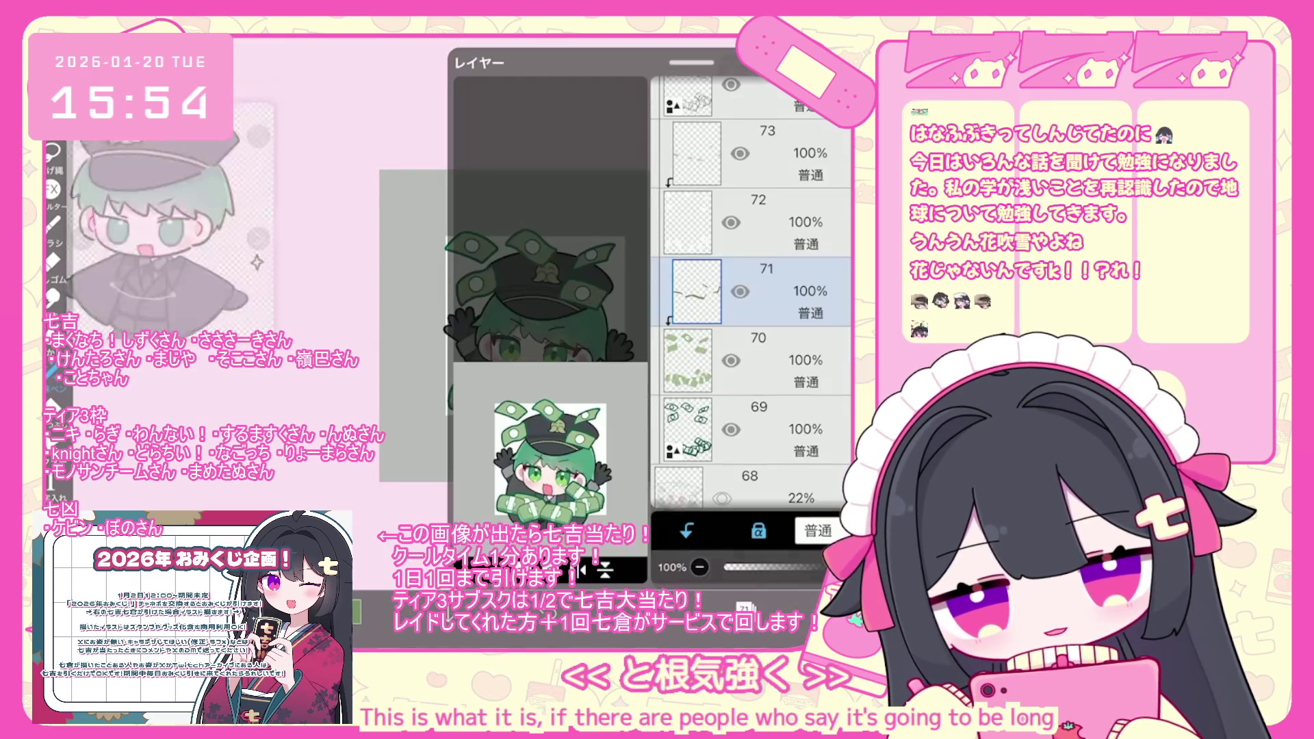
{"action": "left_click", "coordinate": [766, 154]}
{"action": "left_click", "coordinate": [767, 222]}
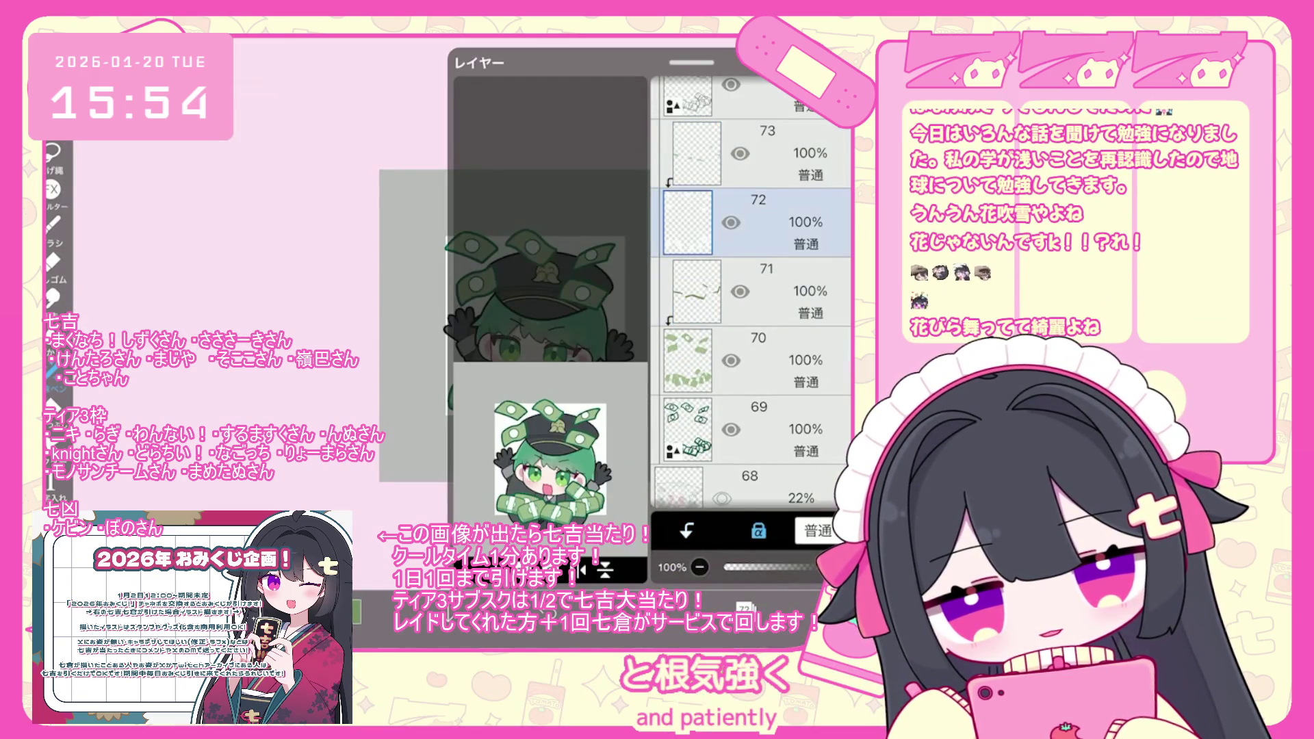
{"action": "left_click", "coordinate": [744, 608]}
{"action": "left_click", "coordinate": [356, 611]}
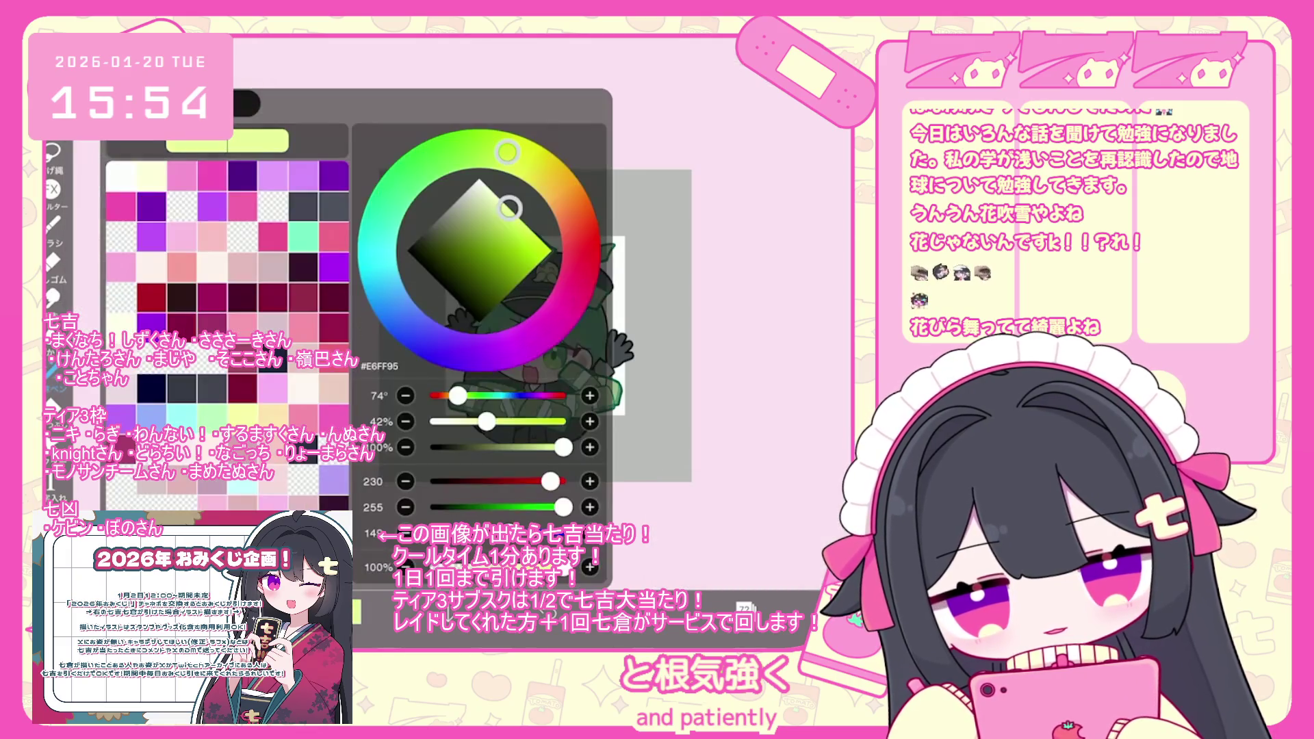
{"action": "left_click", "coordinate": [356, 612]}
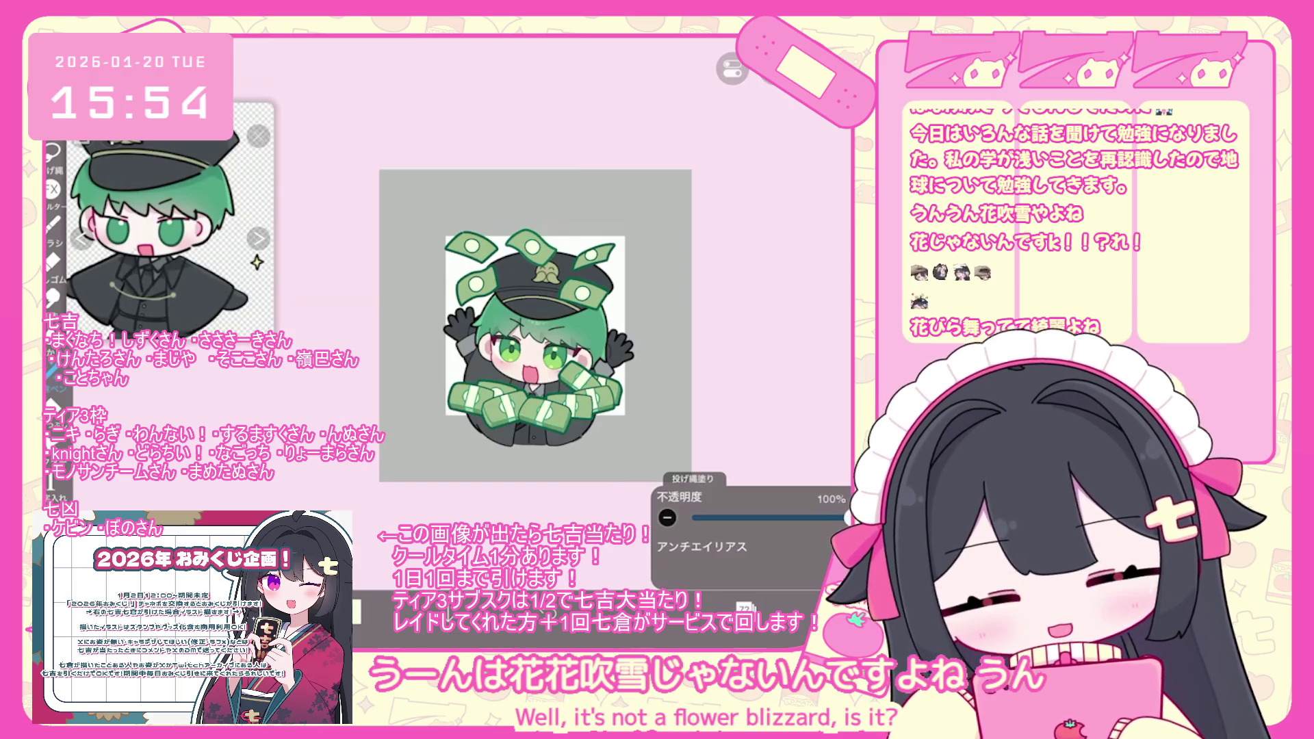
Choose a near-white highlight colour for the banknote details.
{"action": "left_click", "coordinate": [356, 612]}
{"action": "left_click", "coordinate": [356, 611]}
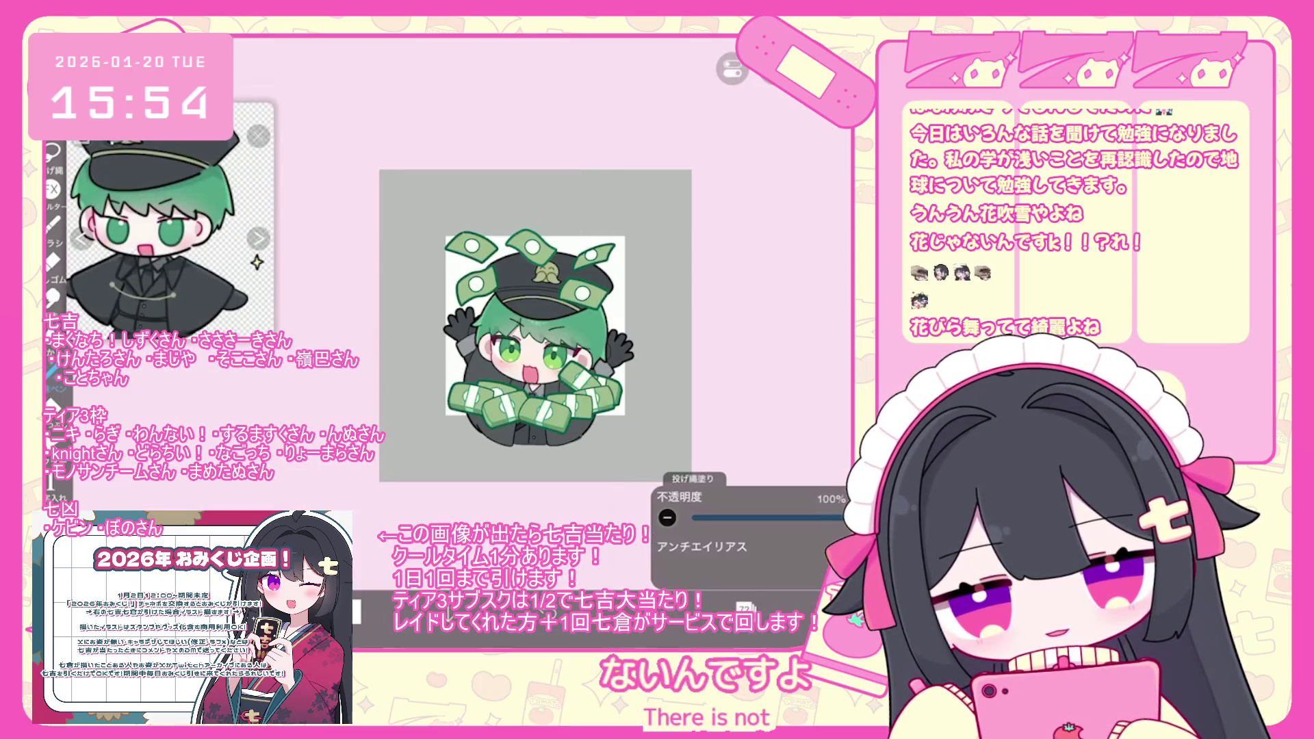
{"action": "left_click", "coordinate": [356, 612]}
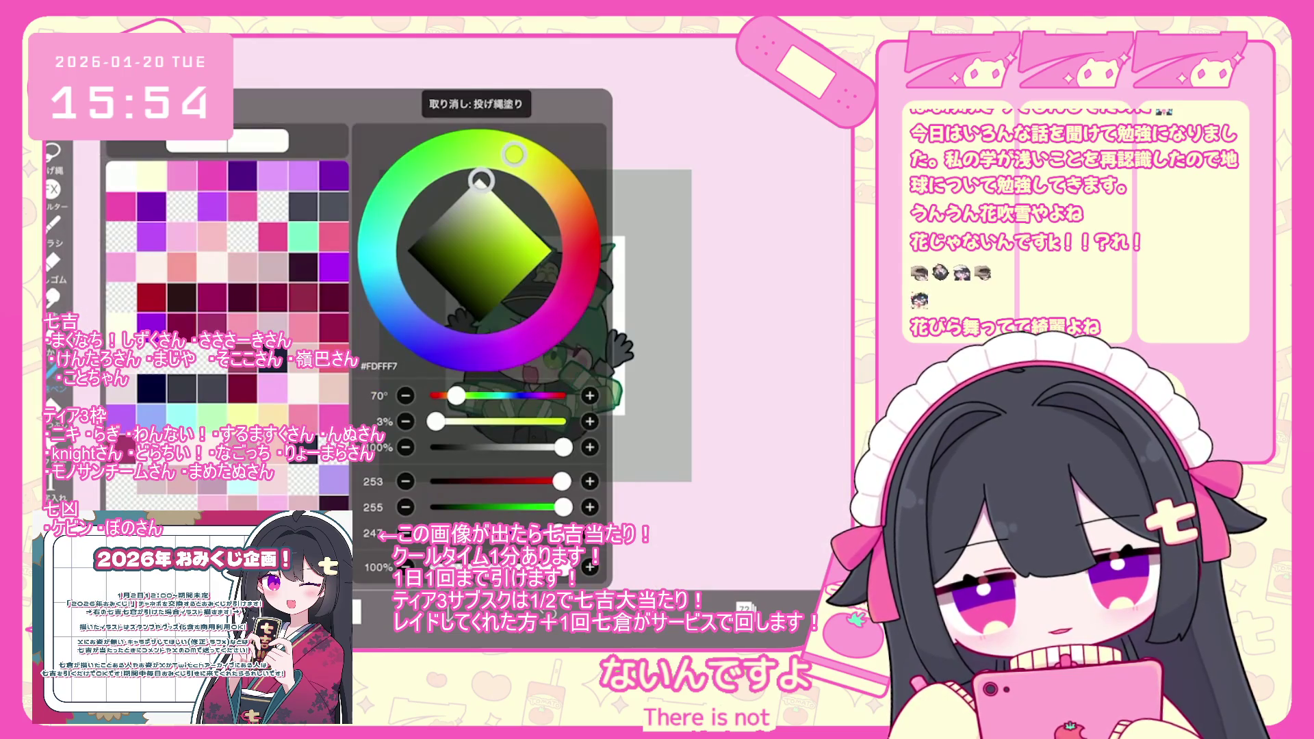
{"action": "left_click", "coordinate": [356, 611]}
{"action": "left_click", "coordinate": [356, 612]}
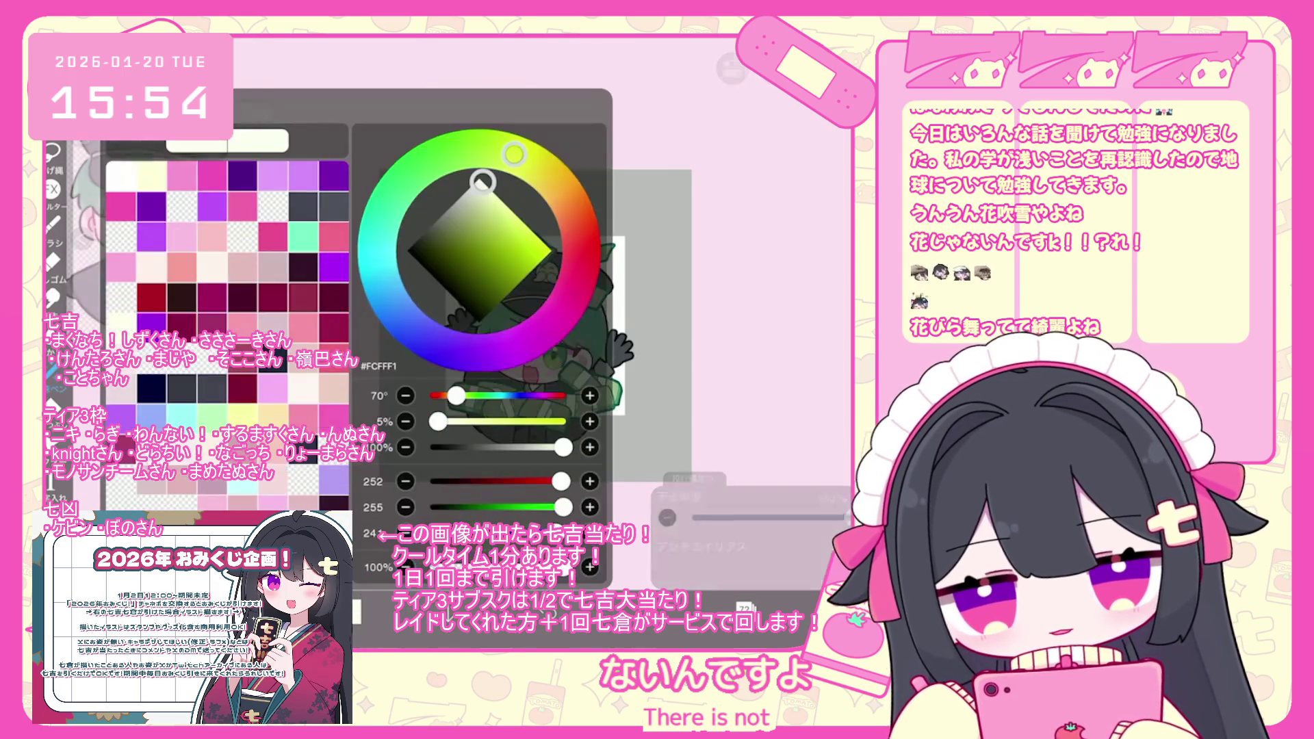
{"action": "left_click", "coordinate": [356, 611]}
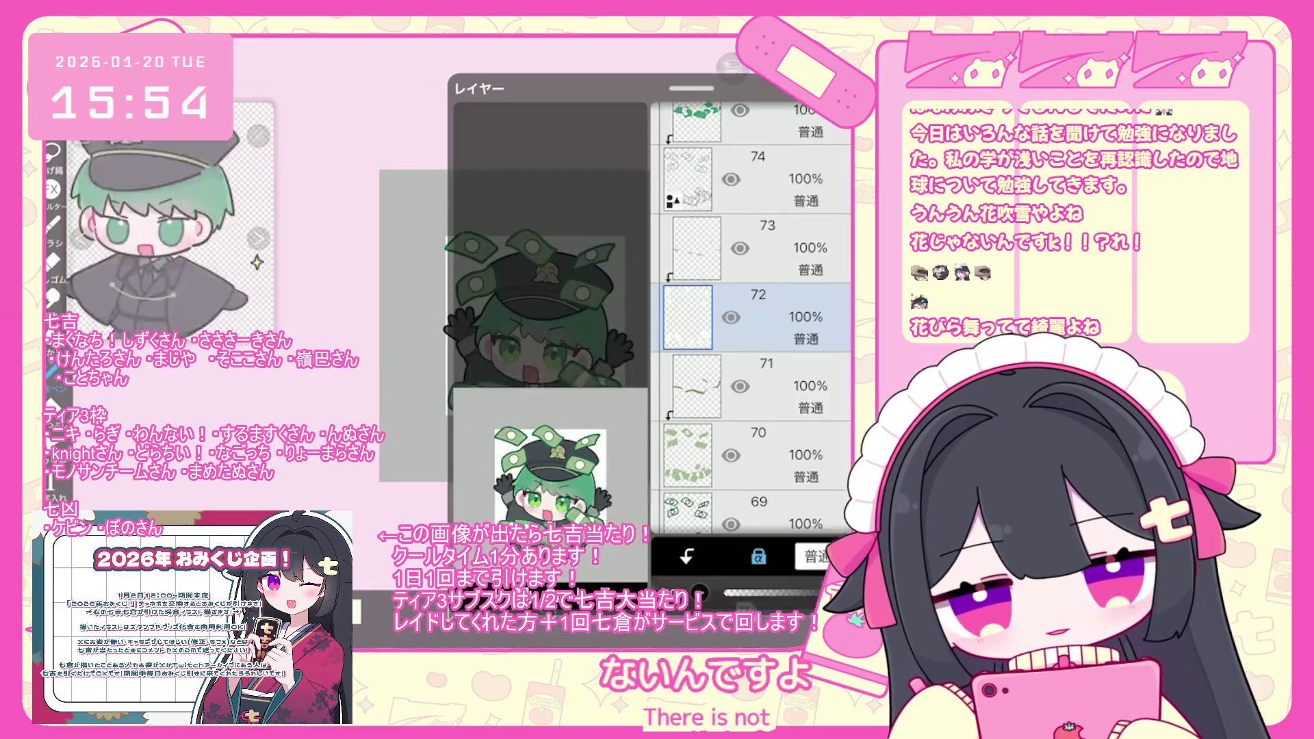
{"action": "left_click", "coordinate": [748, 199]}
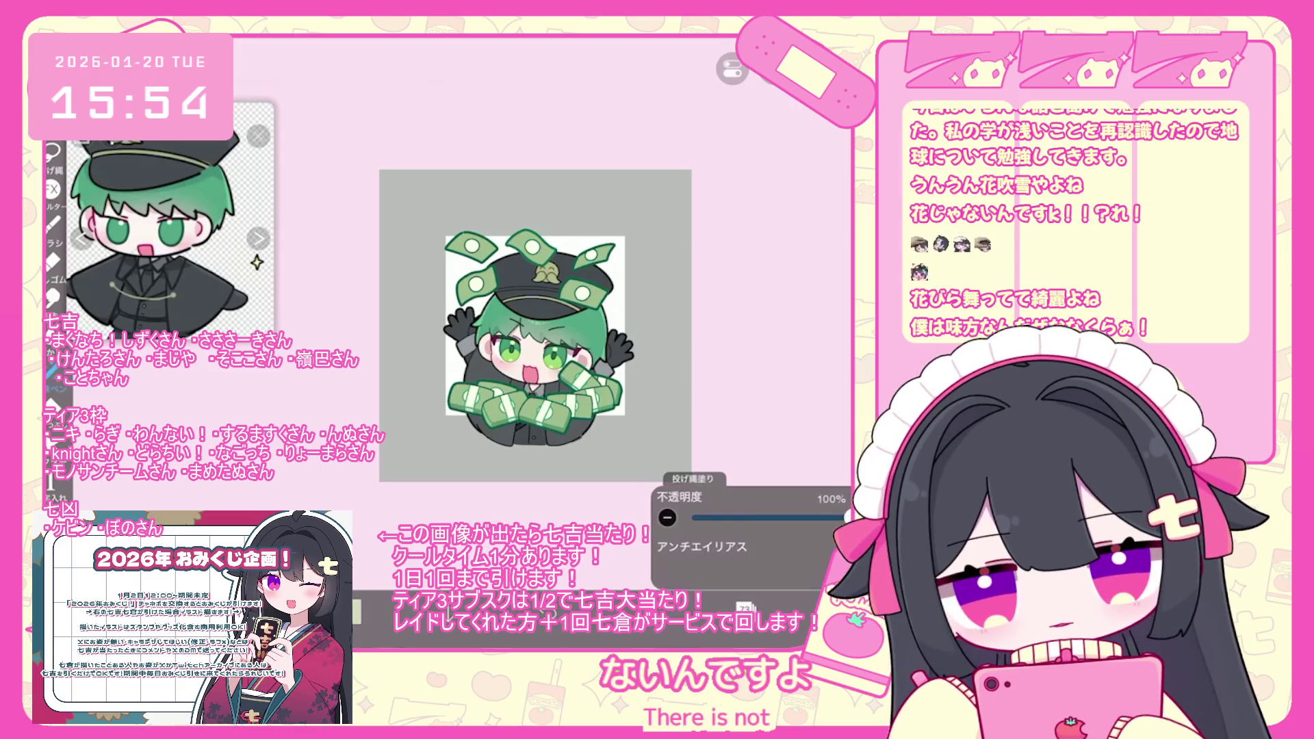
{"action": "scroll", "coordinate": [525, 319], "scroll_direction": "up", "scroll_amount": 1}
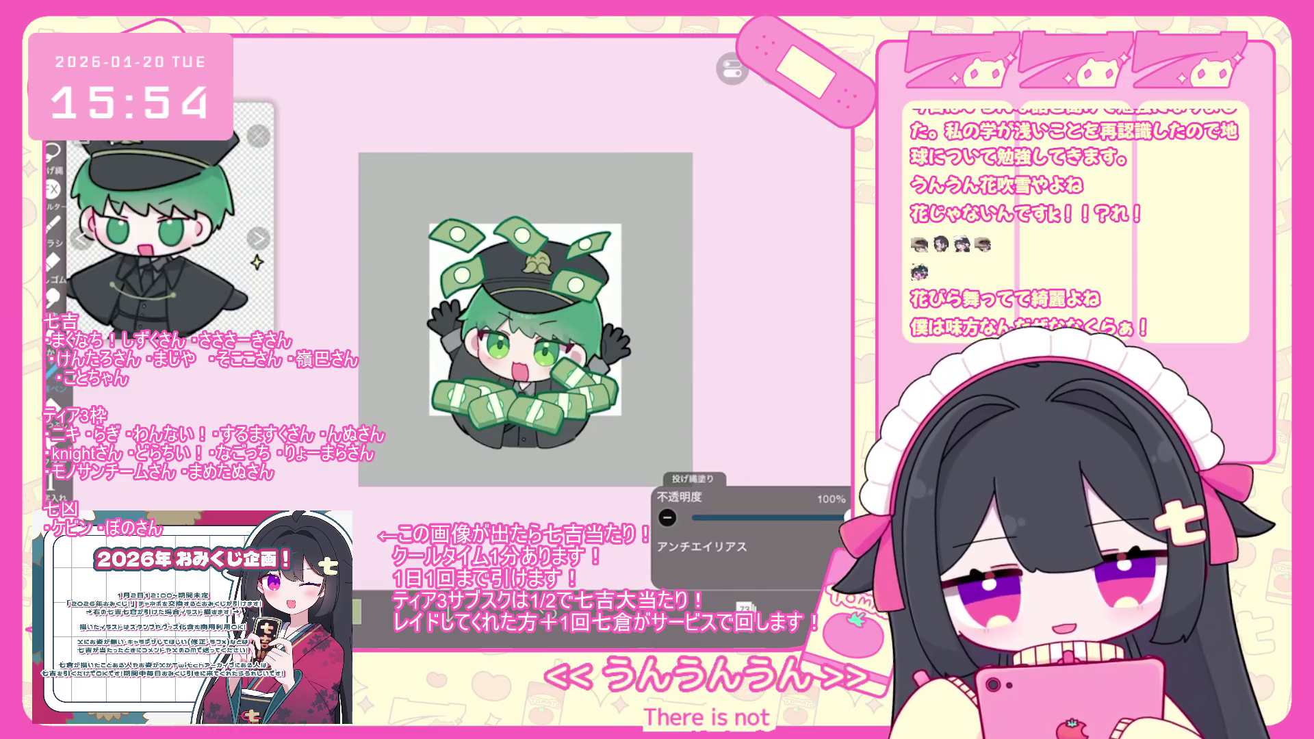
Rasterize layer 74 to lock its transparency, then switch to layer 69.
{"action": "left_click", "coordinate": [787, 223]}
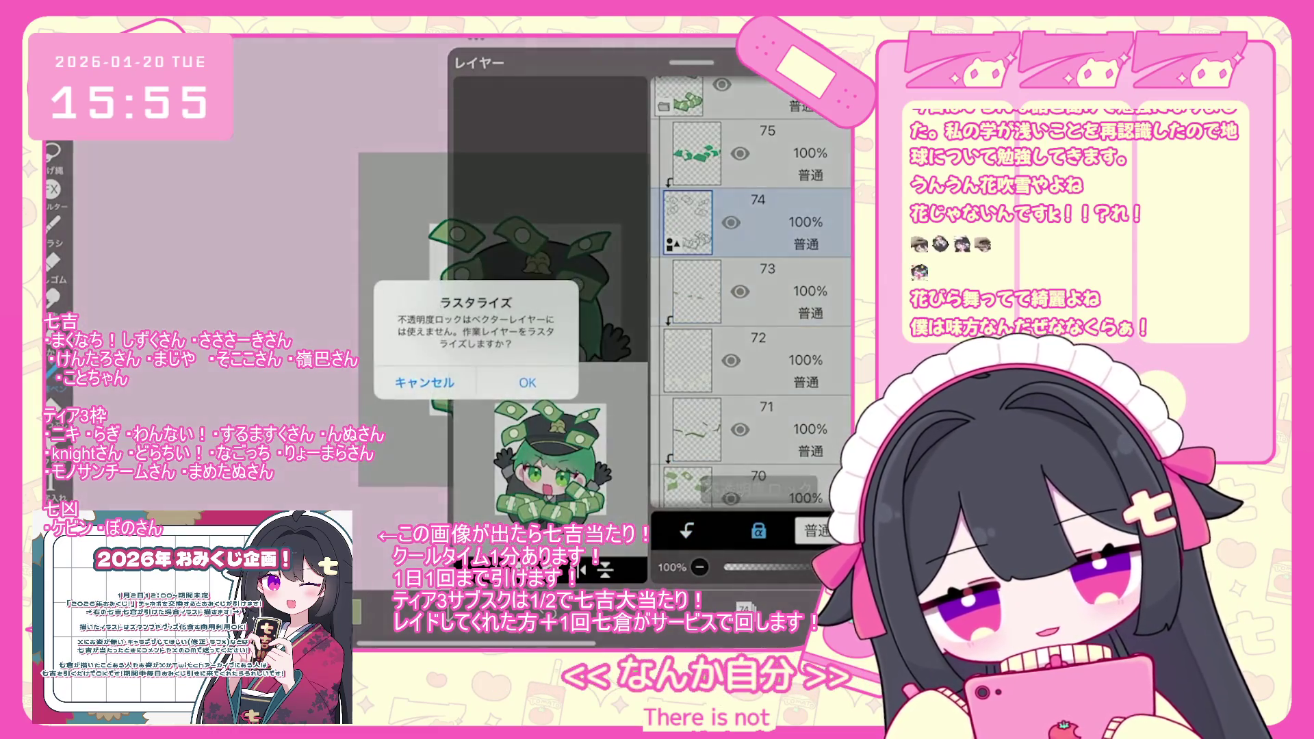
{"action": "left_click", "coordinate": [527, 383]}
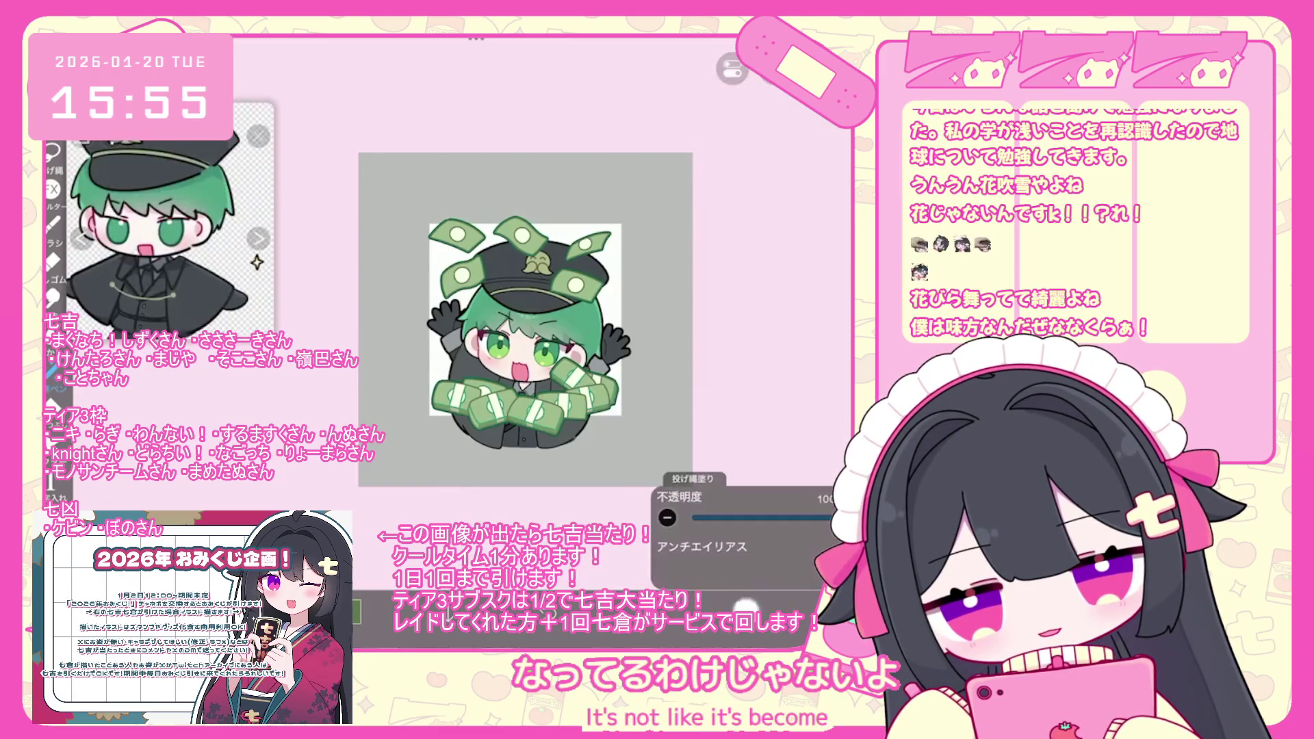
{"action": "left_click", "coordinate": [753, 361]}
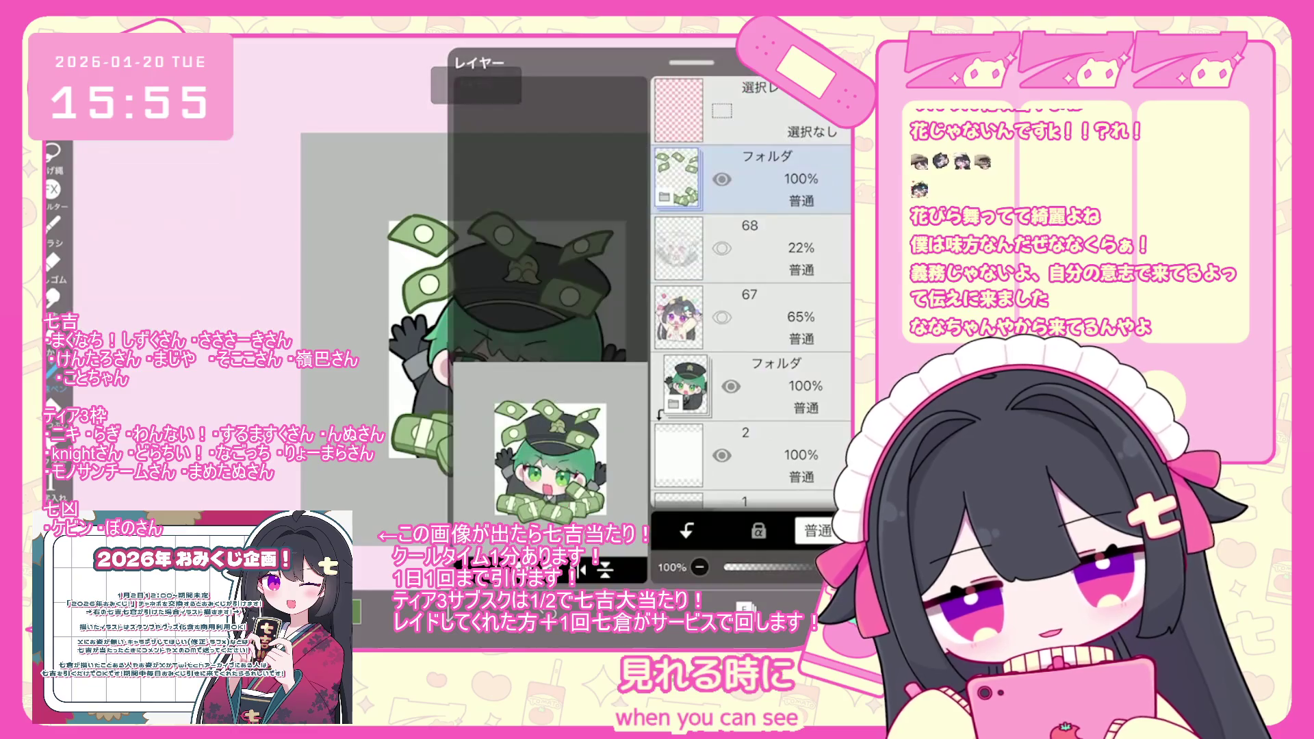
Alpha-lock layer 70, then undo the last bluish-green banknote fill.
{"action": "scroll", "coordinate": [753, 288], "scroll_direction": "down", "scroll_amount": 5}
{"action": "left_click", "coordinate": [753, 294]}
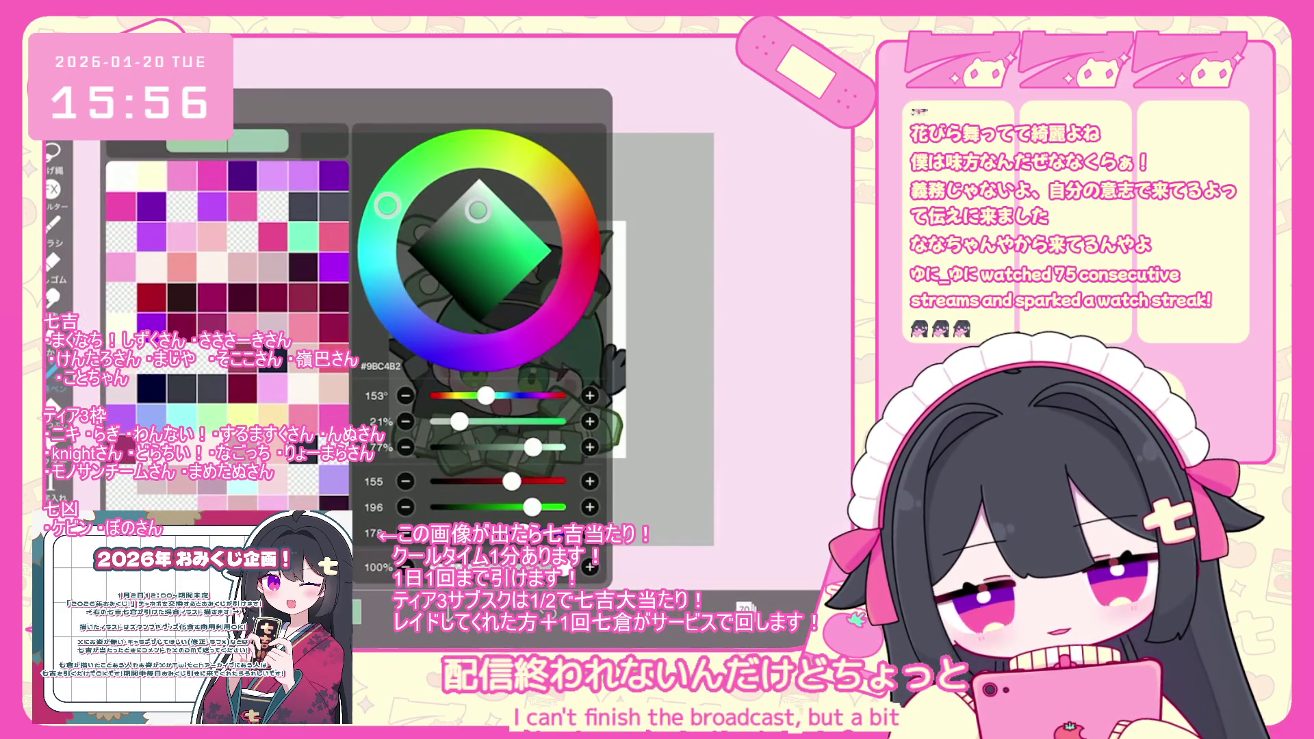
{"action": "key", "text": "ctrl+z"}
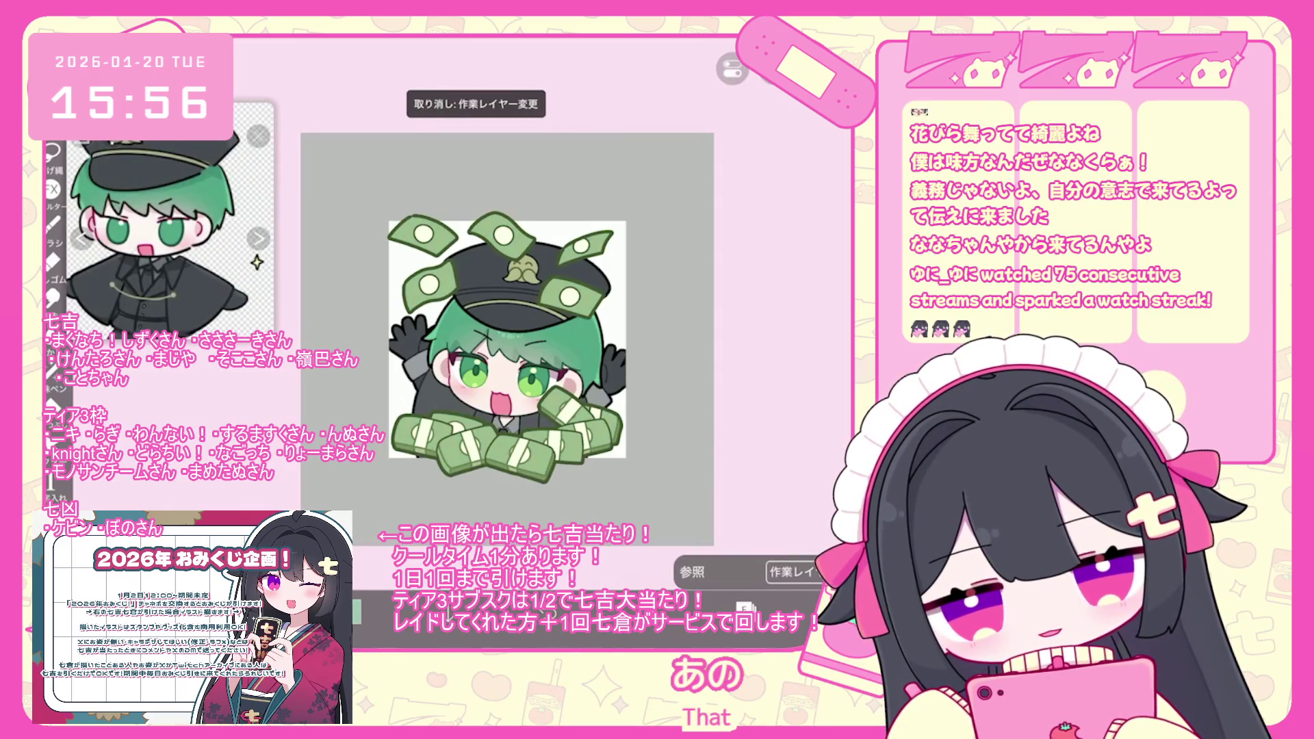
{"action": "key", "text": "ctrl+y"}
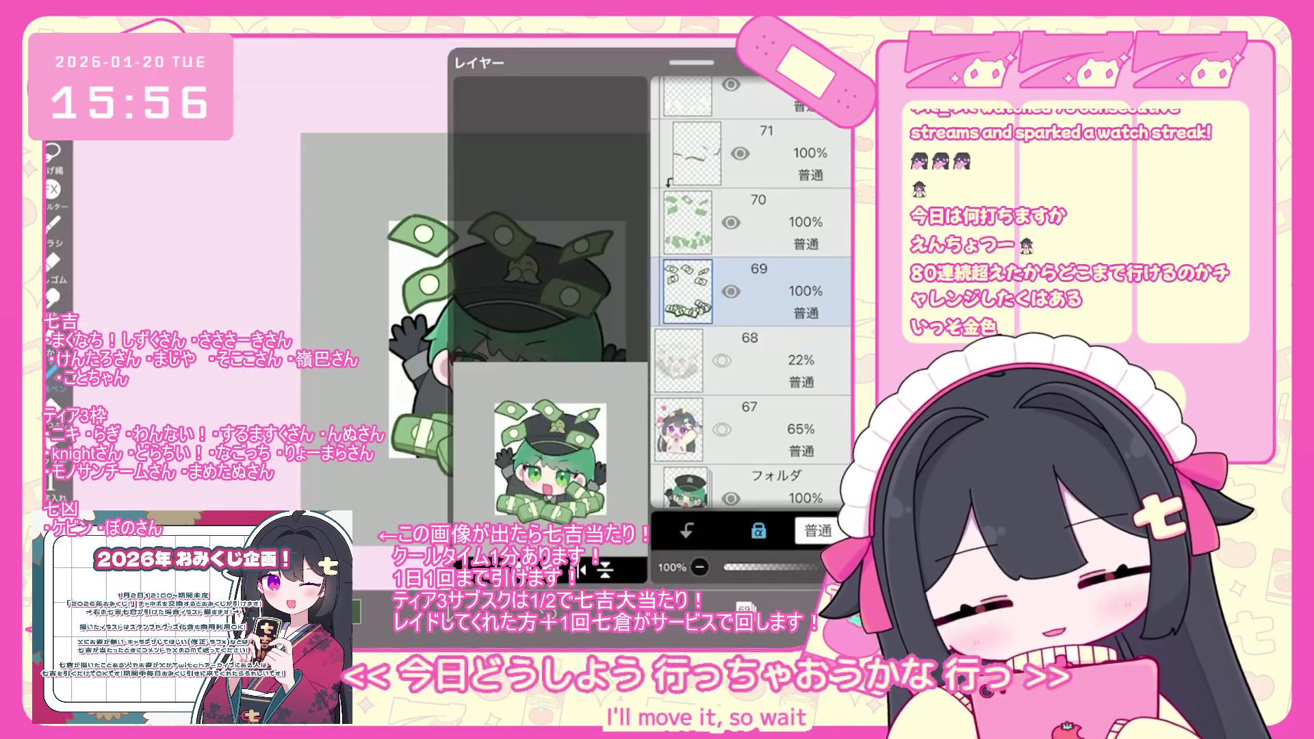
Settle on layer 74 in the layer list and return to the canvas.
{"action": "scroll", "coordinate": [753, 308], "scroll_direction": "up", "scroll_amount": 5}
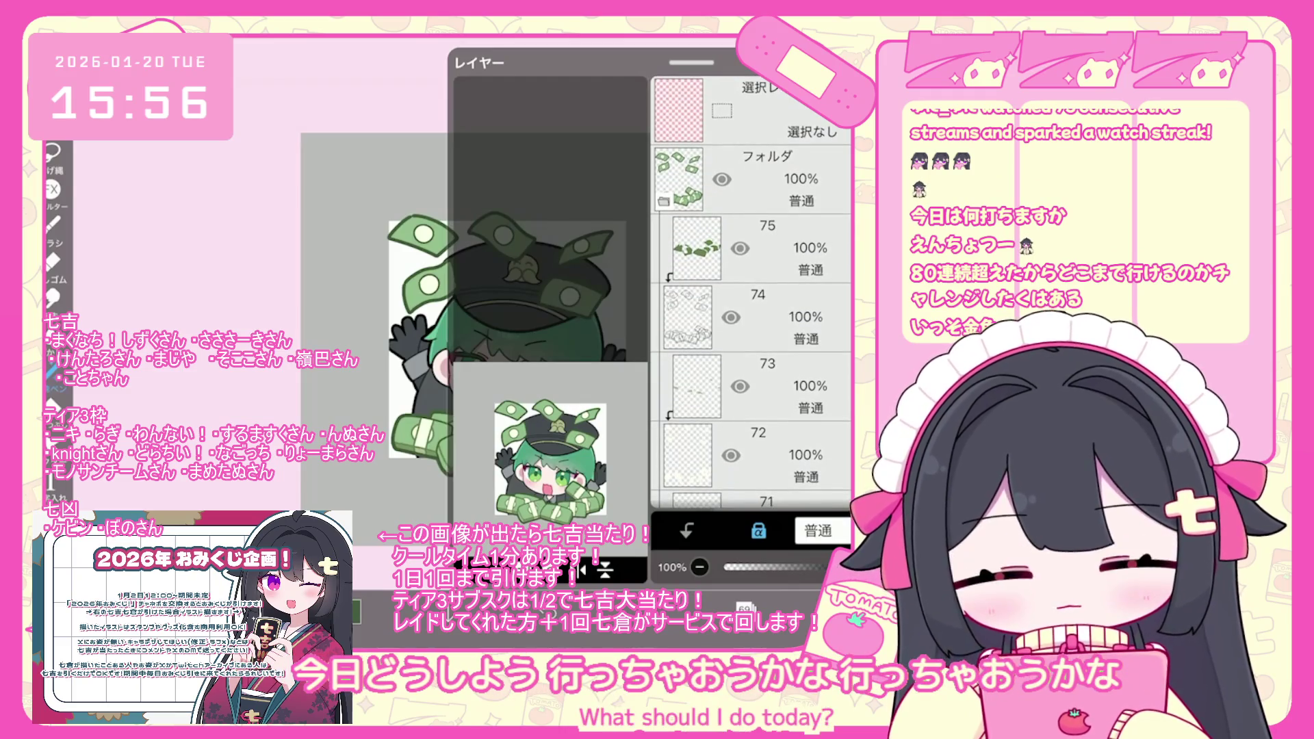
{"action": "left_click", "coordinate": [788, 248]}
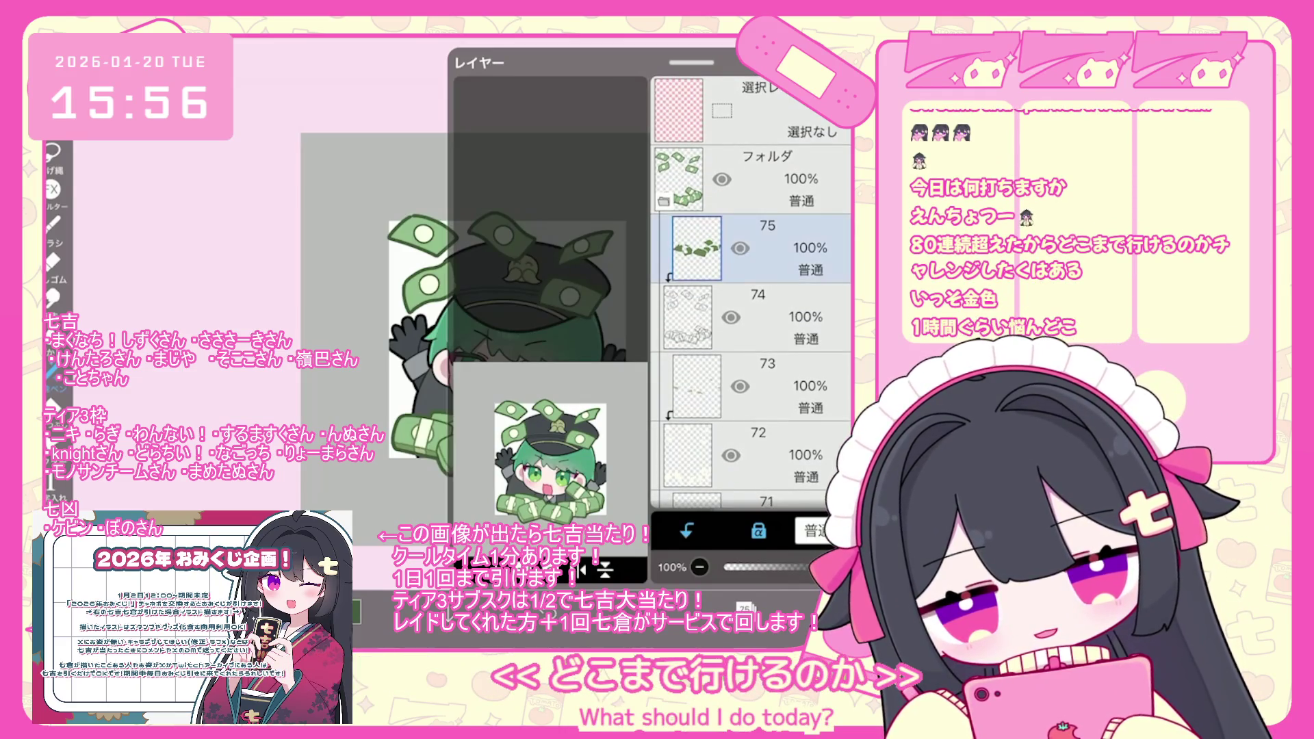
{"action": "left_click", "coordinate": [787, 385]}
{"action": "left_click", "coordinate": [787, 317]}
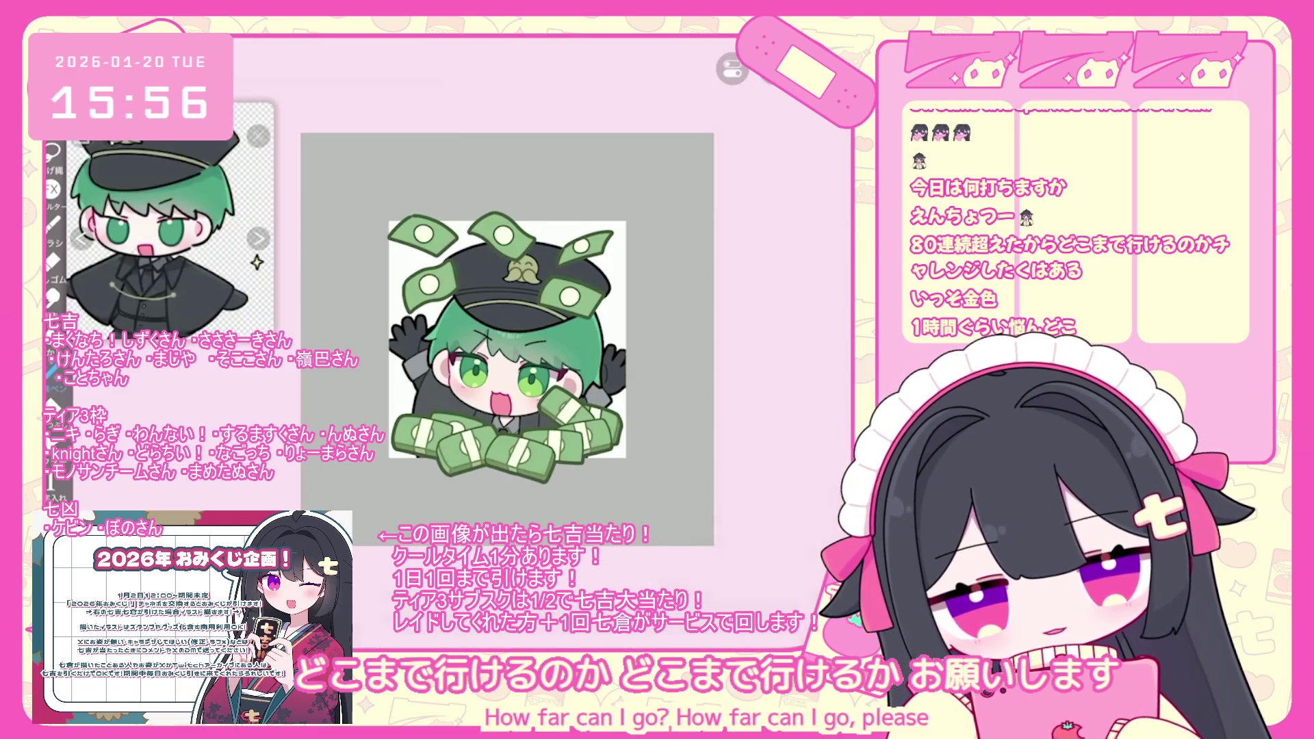
{"action": "scroll", "coordinate": [565, 366], "scroll_direction": "up", "scroll_amount": 5}
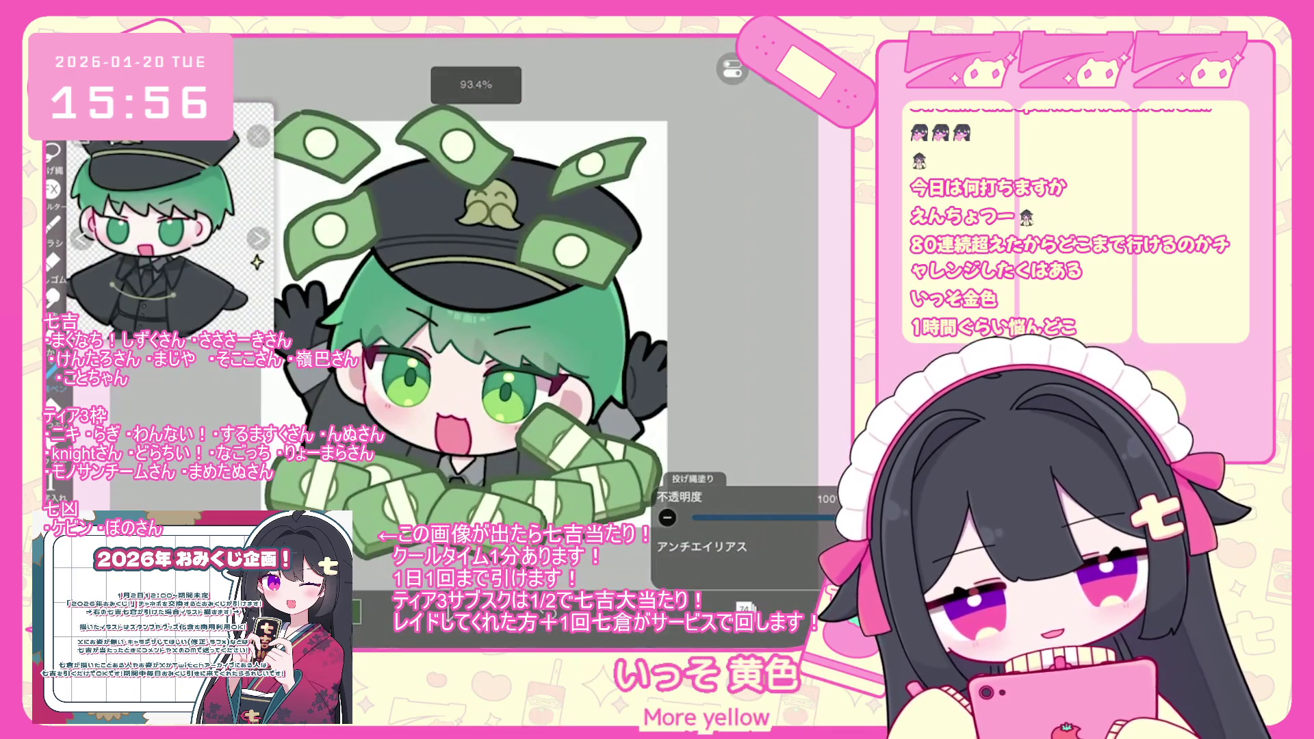